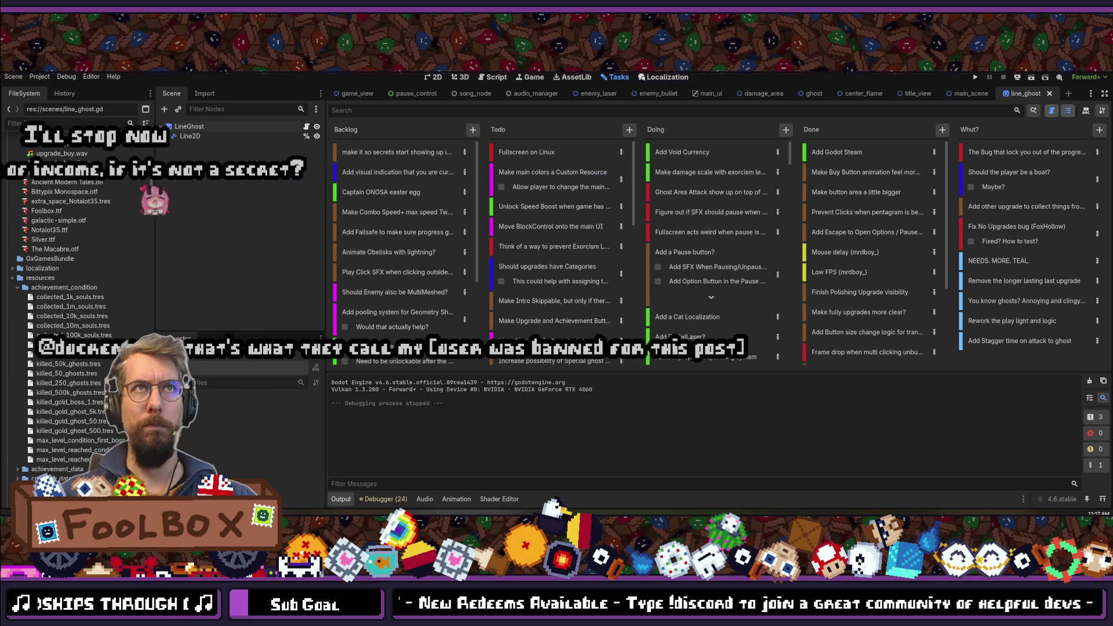
- Review the LineGhost node's exported Inspector values, then bring up line_ghost.gd in VS Code
{"action": "left_click", "coordinate": [191, 126]}
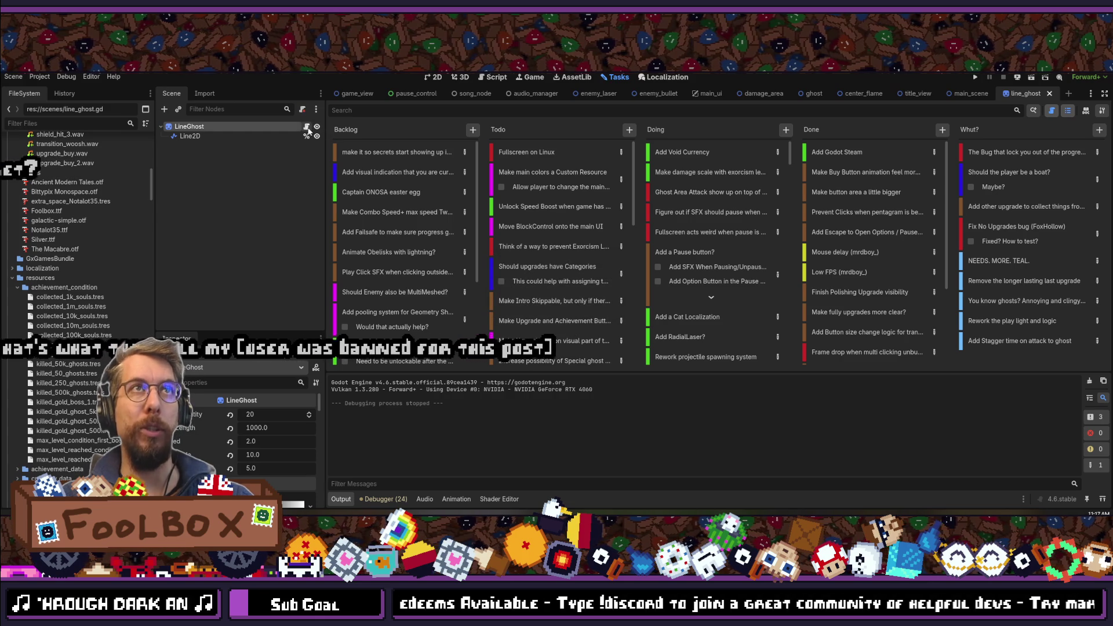
{"action": "key", "text": "alt+Tab"}
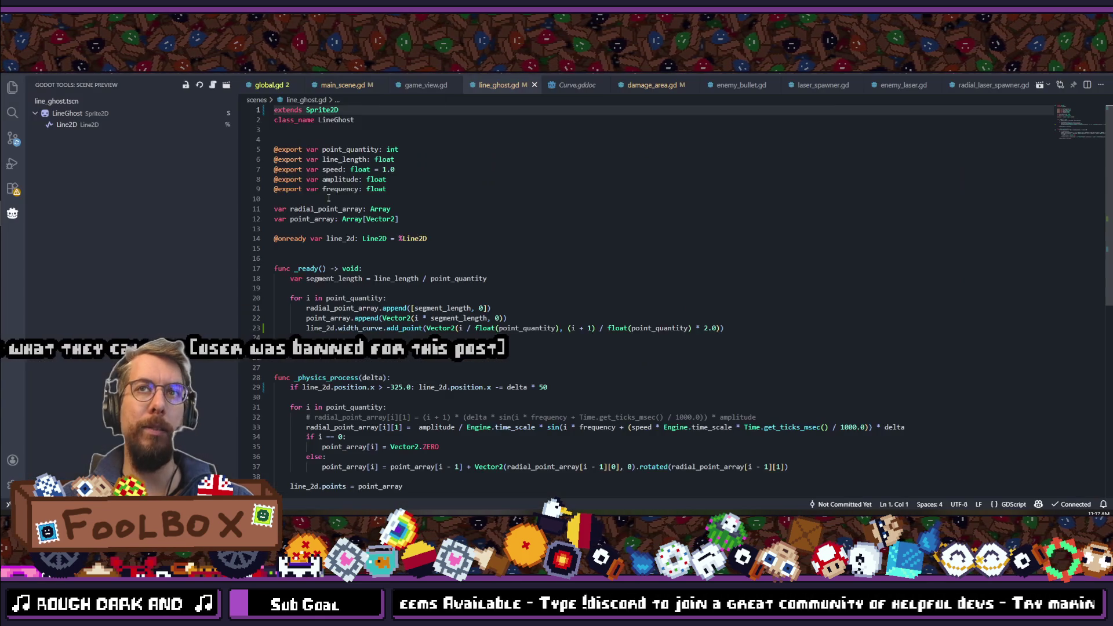
{"action": "left_click", "coordinate": [397, 188]}
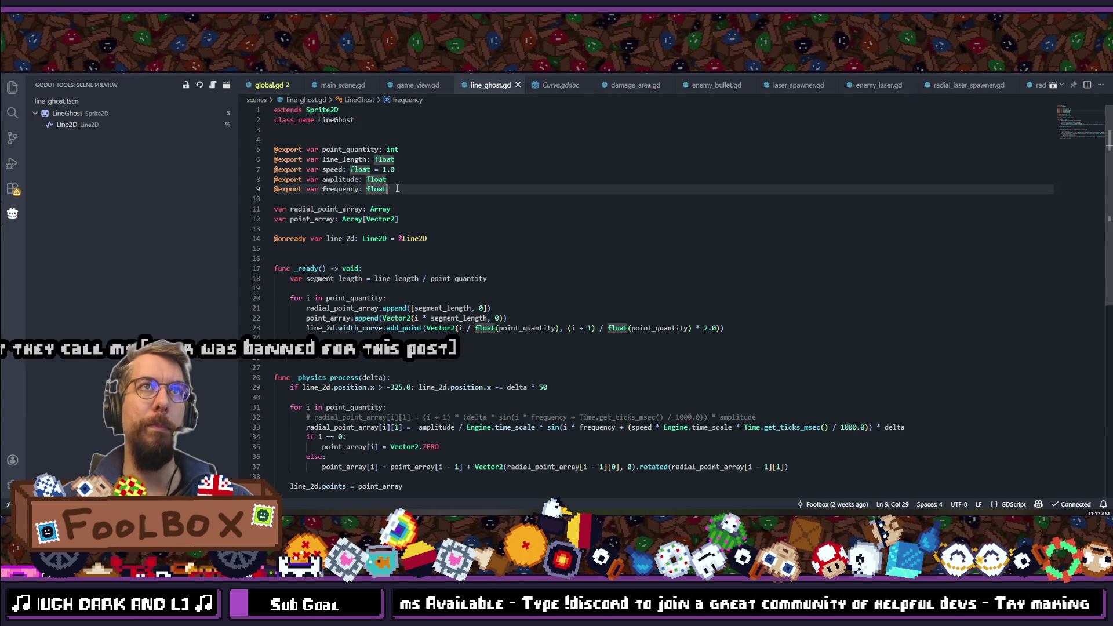
{"action": "key", "text": "Return"}
{"action": "type", "text": "w"}
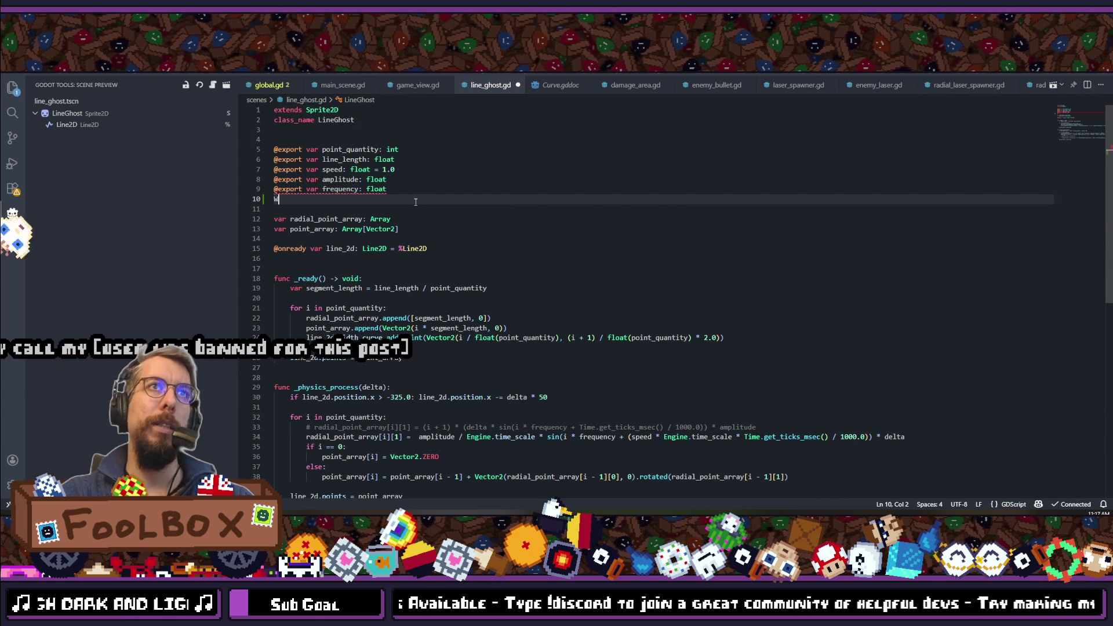
{"action": "key", "text": "BackSpace"}
{"action": "type", "text": "xport var"}
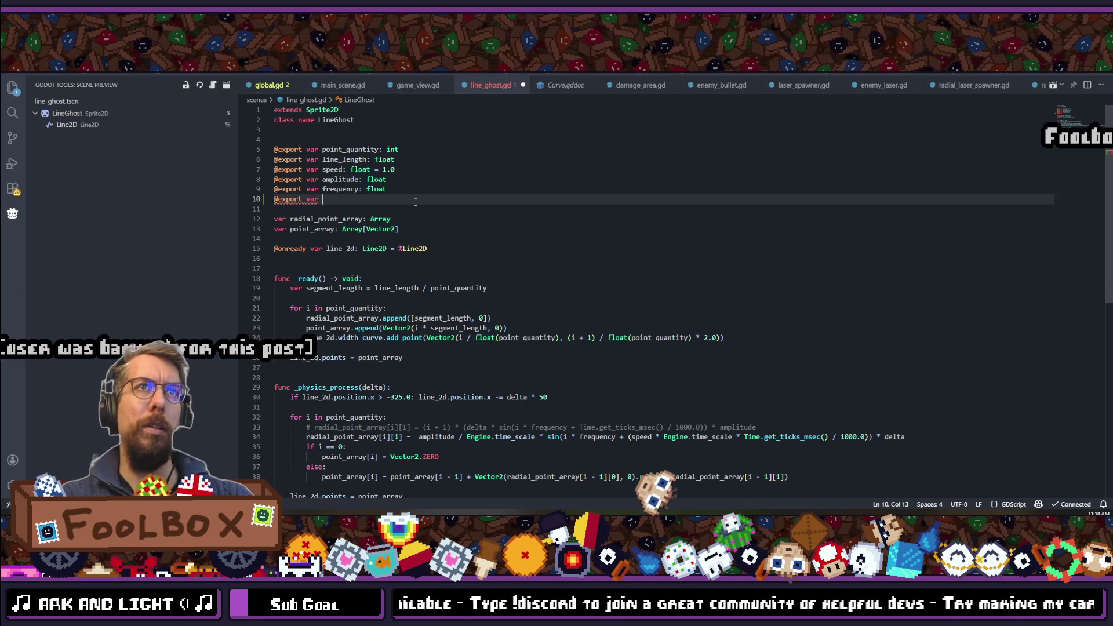
{"action": "scroll", "coordinate": [415, 202], "scroll_direction": "down", "scroll_amount": 5}
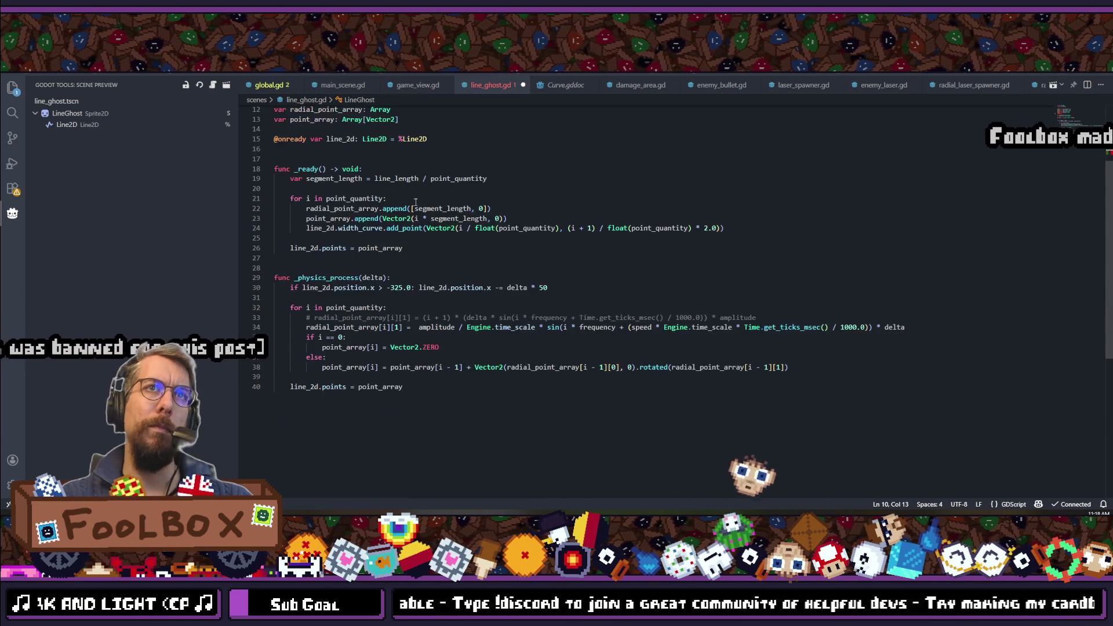
{"action": "scroll", "coordinate": [416, 200], "scroll_direction": "up", "scroll_amount": 5}
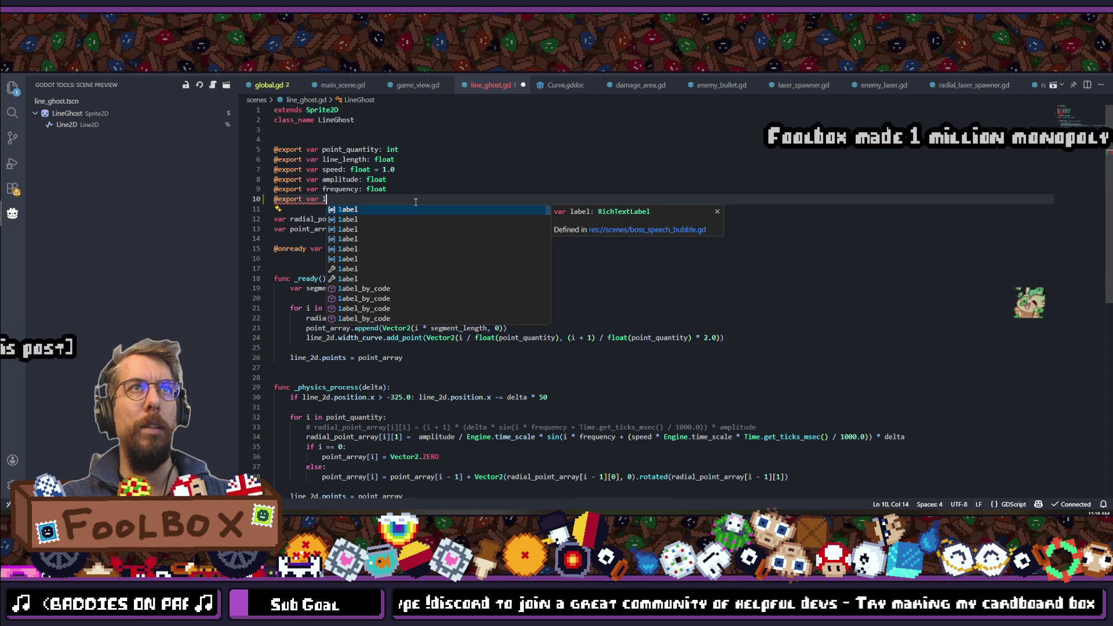
{"action": "key", "text": "BackSpace"}
{"action": "type", "text": "top_lengh"}
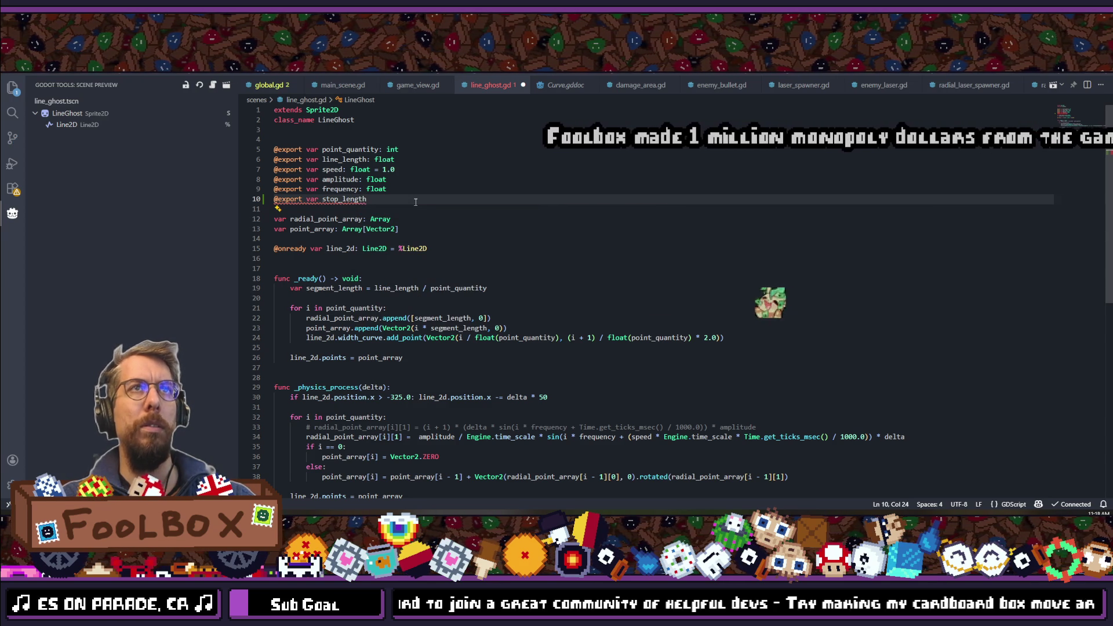
{"action": "type", "text": "loat"}
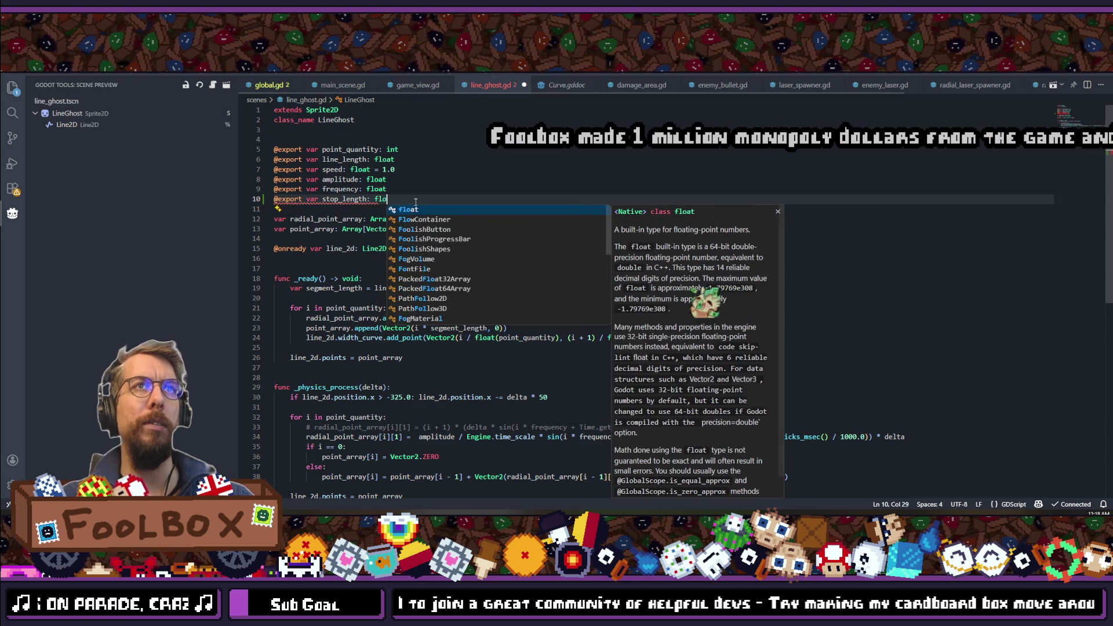
- Rename the new variable from stop_length to tentacle_length
{"action": "double_click", "coordinate": [344, 199]}
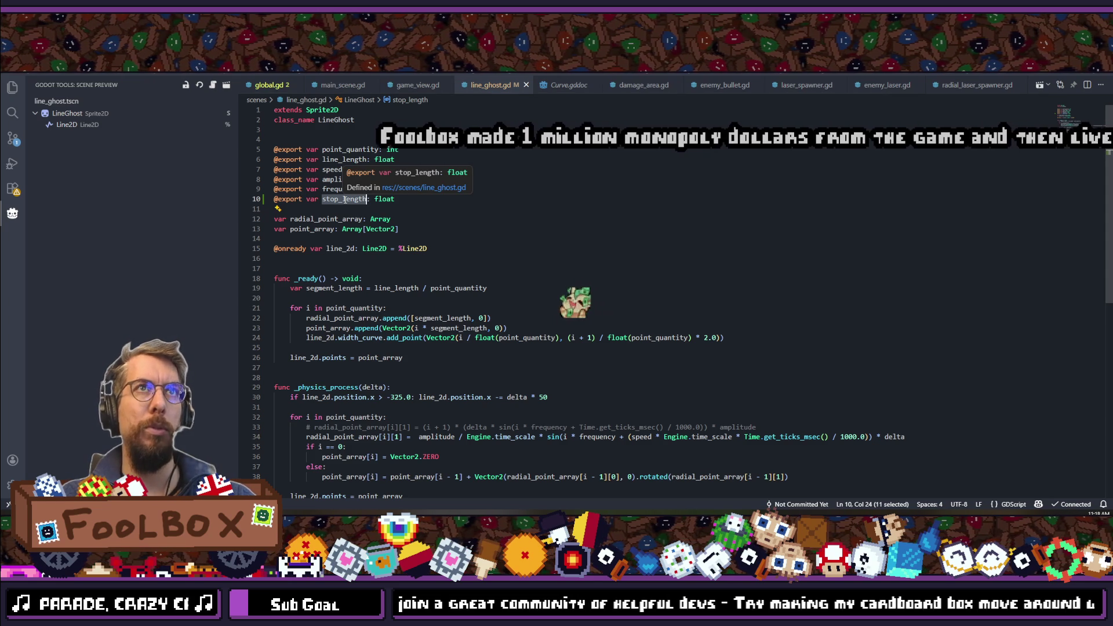
{"action": "type", "text": "tenta"}
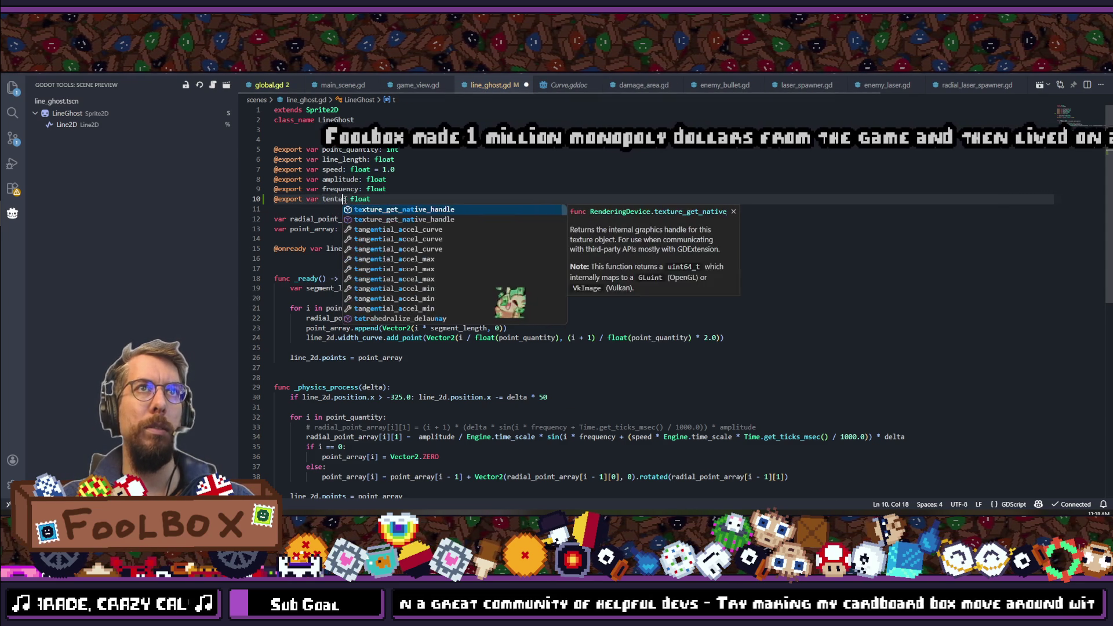
{"action": "type", "text": "cle_leng"}
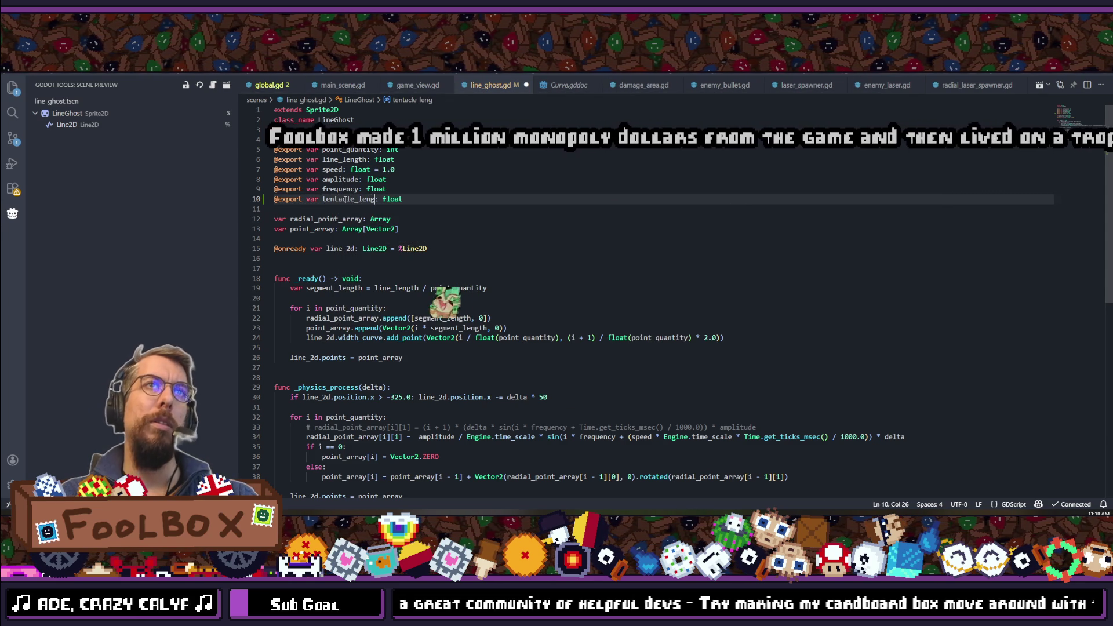
{"action": "type", "text": "th"}
{"action": "double_click", "coordinate": [346, 199]}
{"action": "key", "text": "ctrl+c"}
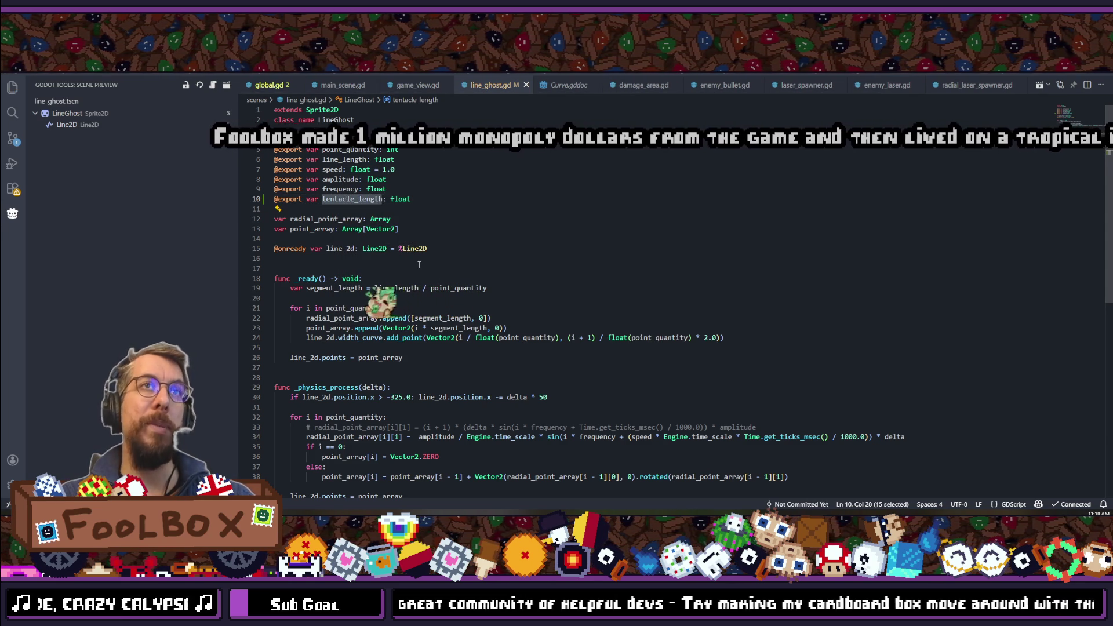
{"action": "scroll", "coordinate": [420, 265], "scroll_direction": "down", "scroll_amount": 4}
- Briefly swap line 30's -325.0 limit for tentacle_length, revert to -325.0, and return to Godot
{"action": "left_click_drag", "start_coordinate": [387, 288], "coordinate": [412, 289]}
{"action": "key", "text": "ctrl+v"}
{"action": "scroll", "coordinate": [408, 301], "scroll_direction": "up", "scroll_amount": 2}
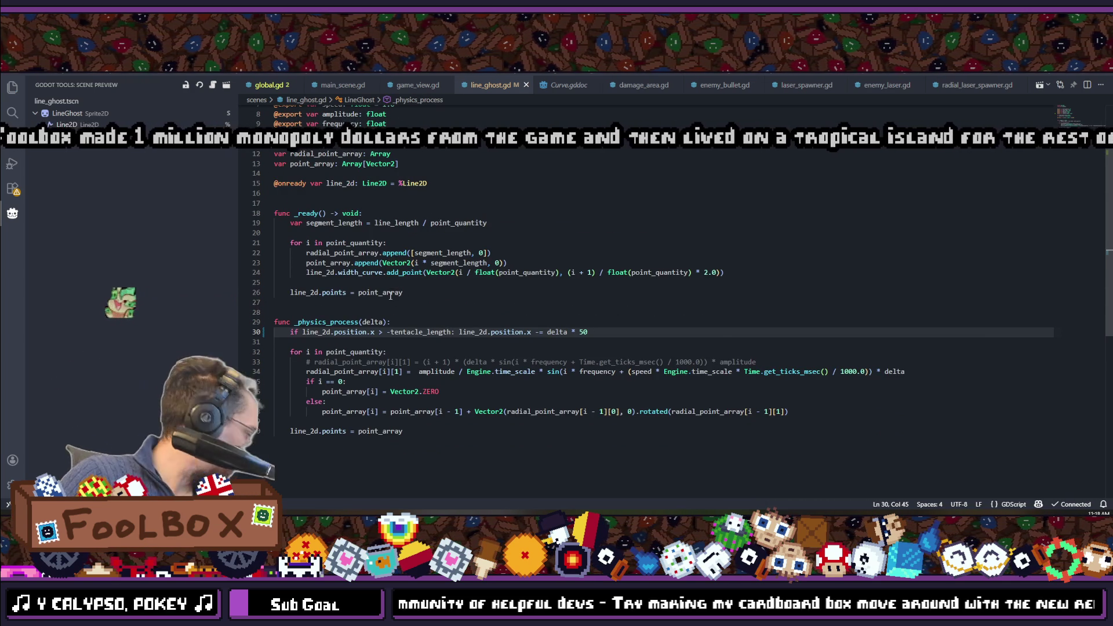
{"action": "key", "text": "ctrl+z"}
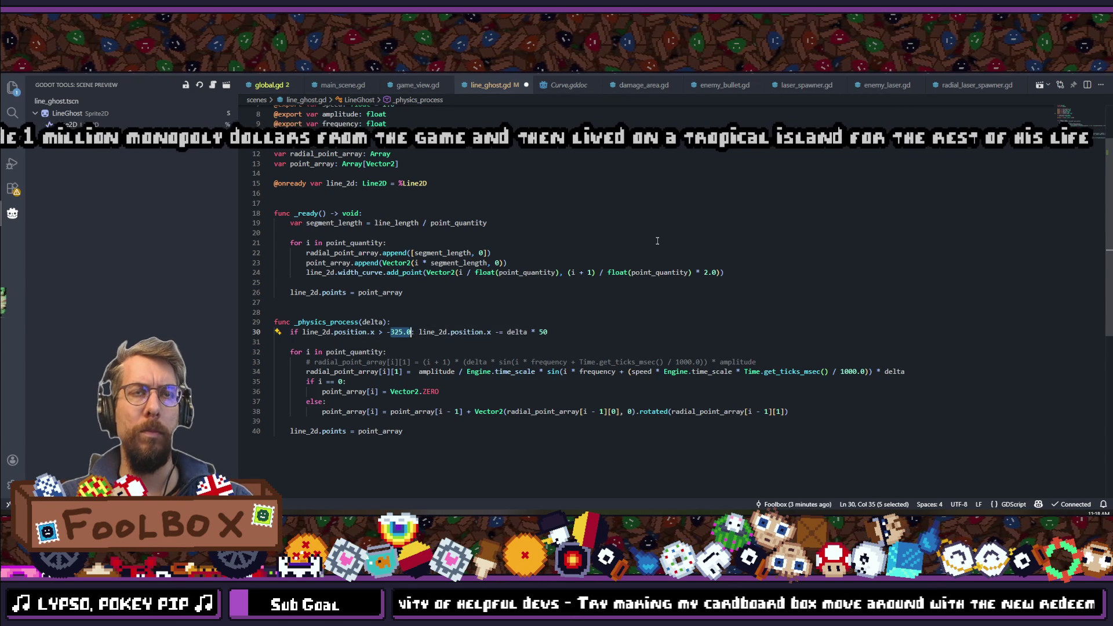
{"action": "key", "text": "alt+Tab"}
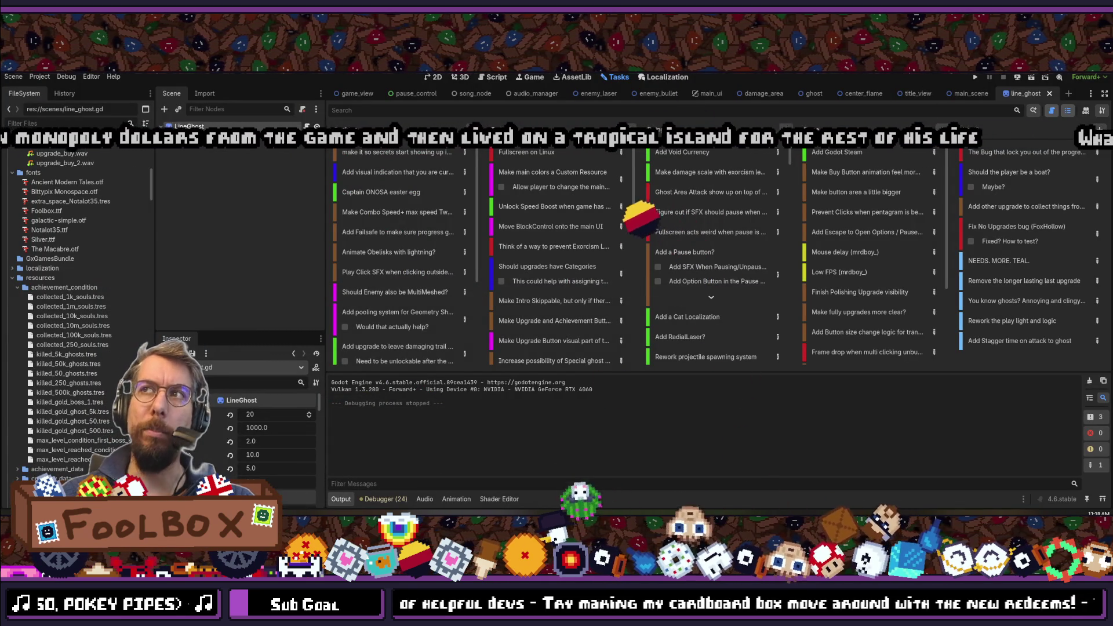
- In center_flame, set tentacle_length on all five LineGhost tentacles at once
{"action": "left_click", "coordinate": [198, 166]}
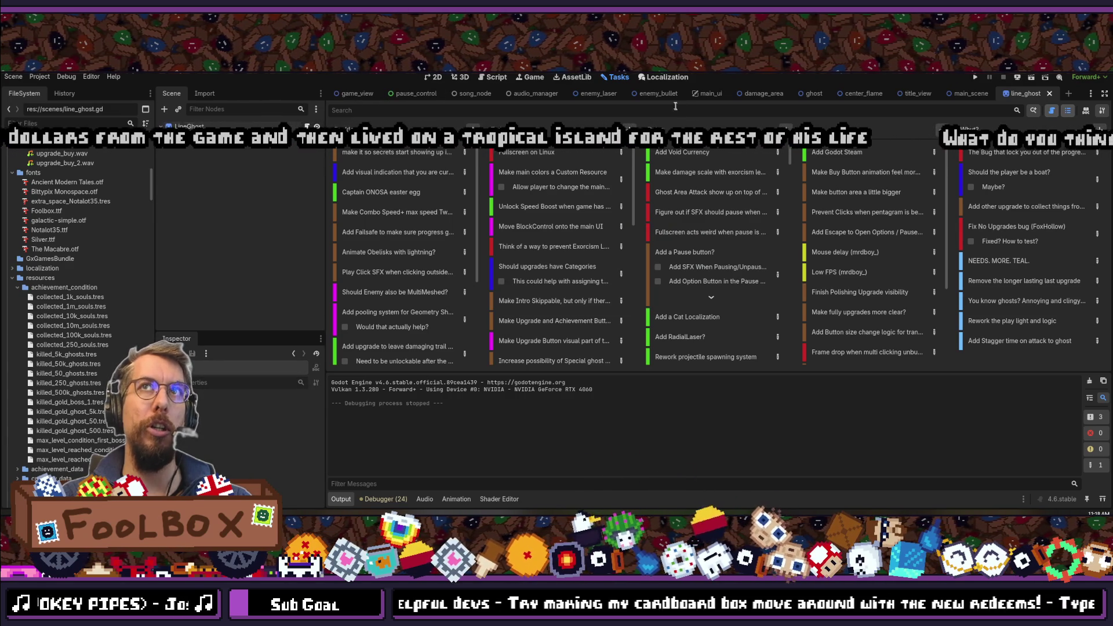
{"action": "key", "text": "shift+alt+o"}
{"action": "type", "text": "center"}
{"action": "key", "text": "Return"}
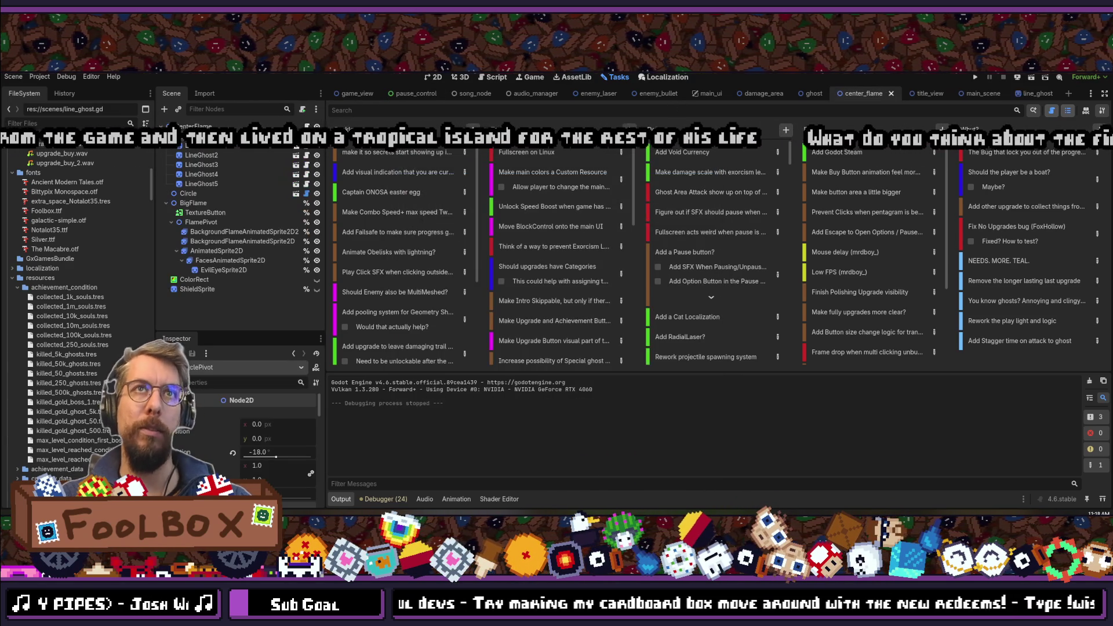
{"action": "left_click", "coordinate": [201, 146]}
{"action": "left_click", "coordinate": [201, 184], "text": "shift"}
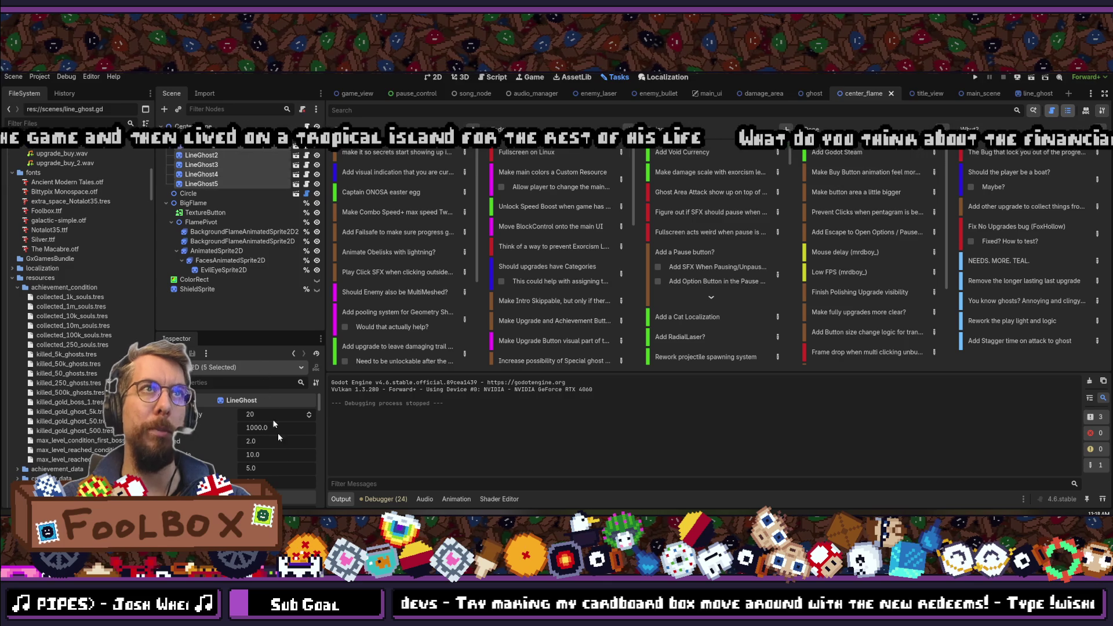
{"action": "left_click_drag", "start_coordinate": [276, 480], "coordinate": [296, 480]}
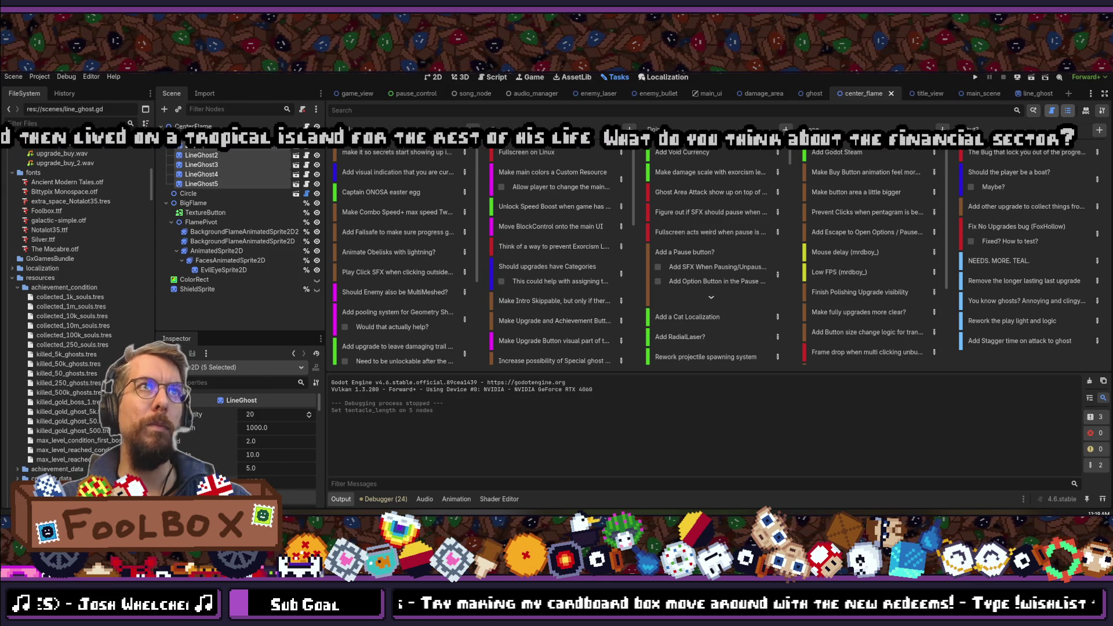
- Open the title_view scene through Quick Open
{"action": "key", "text": "ctrl+shift+o"}
{"action": "type", "text": "tilte"}
{"action": "key", "text": "BackSpace"}
{"action": "key", "text": "BackSpace"}
{"action": "key", "text": "BackSpace"}
{"action": "type", "text": "tle_view"}
{"action": "key", "text": "Down"}
{"action": "key", "text": "Return"}
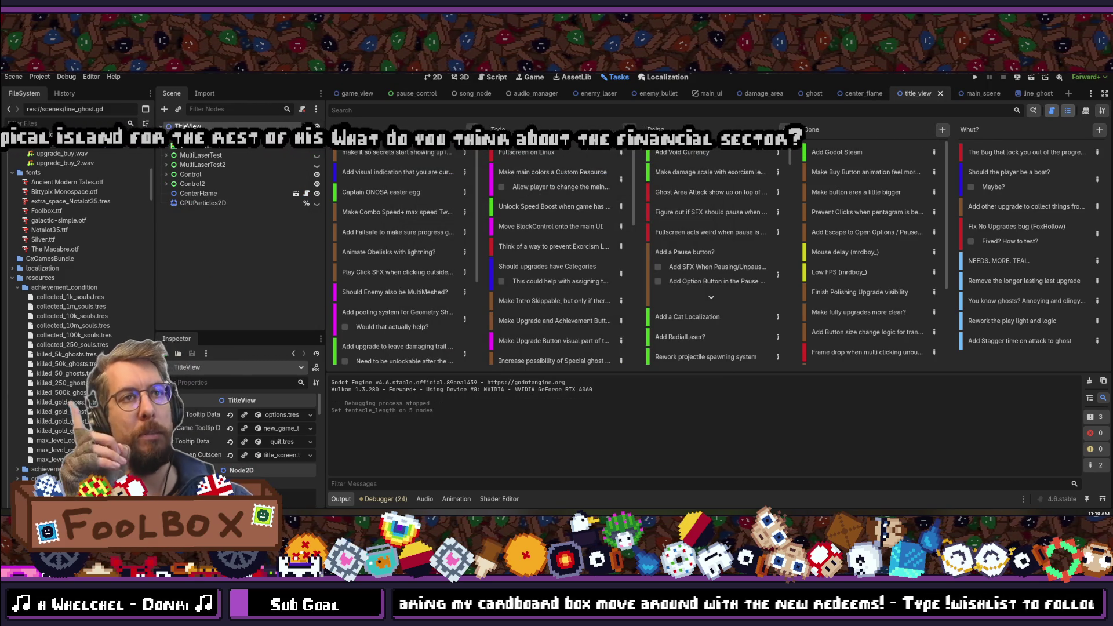
- Save title_view and show its 2D canvas, zoomed in on the scopecreep logo
{"action": "key", "text": "ctrl+s"}
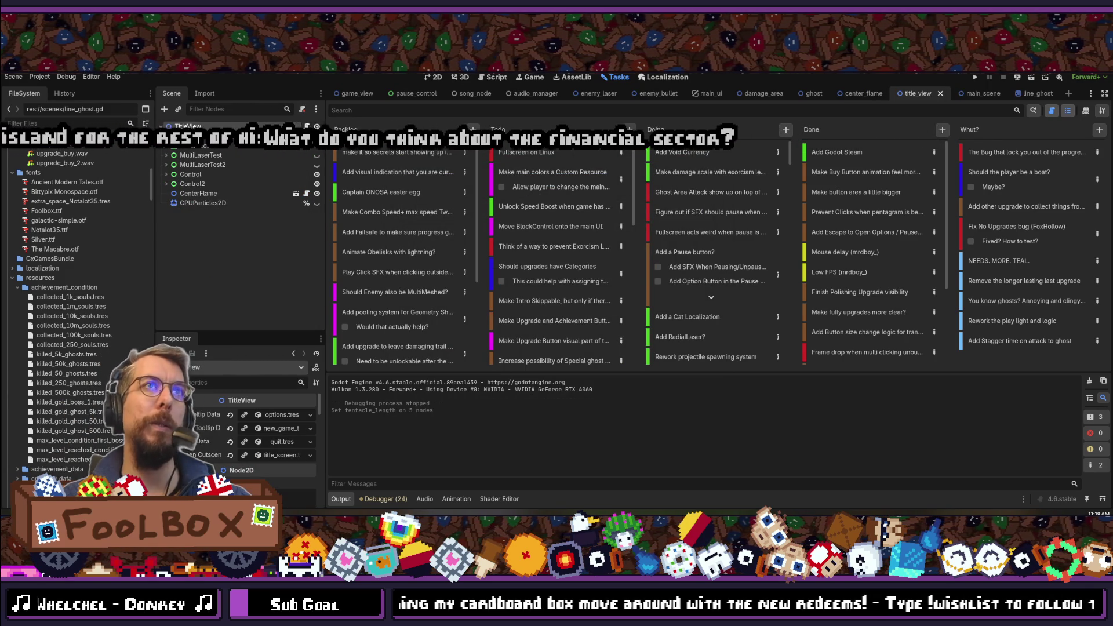
{"action": "key", "text": "ctrl+F1"}
{"action": "scroll", "coordinate": [520, 205], "scroll_direction": "up", "scroll_amount": 2}
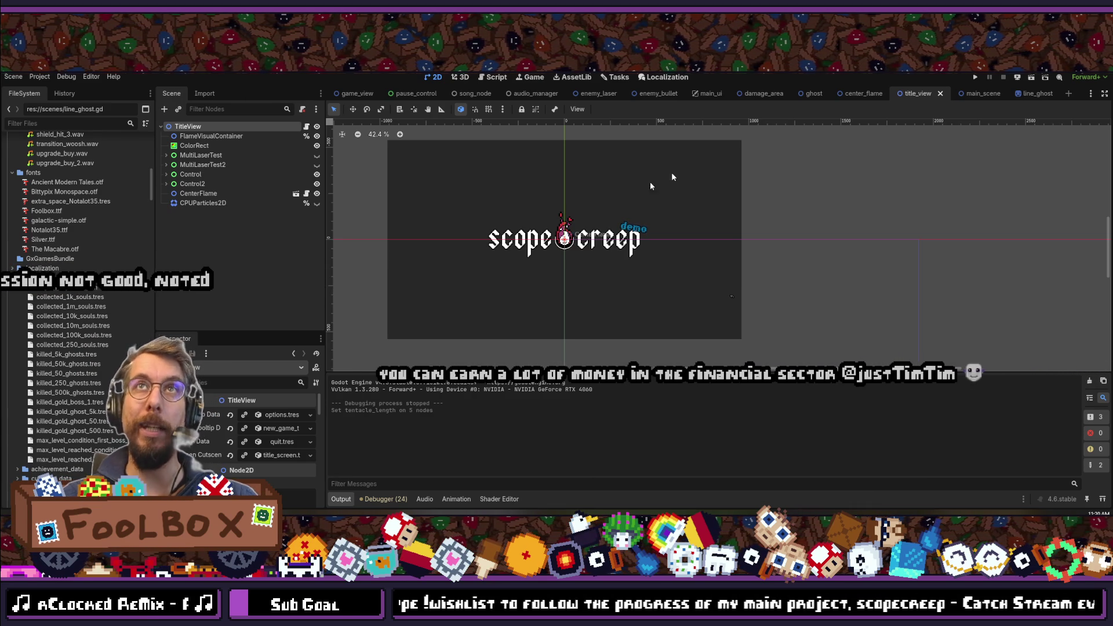
{"action": "scroll", "coordinate": [601, 199], "scroll_direction": "down", "scroll_amount": 3}
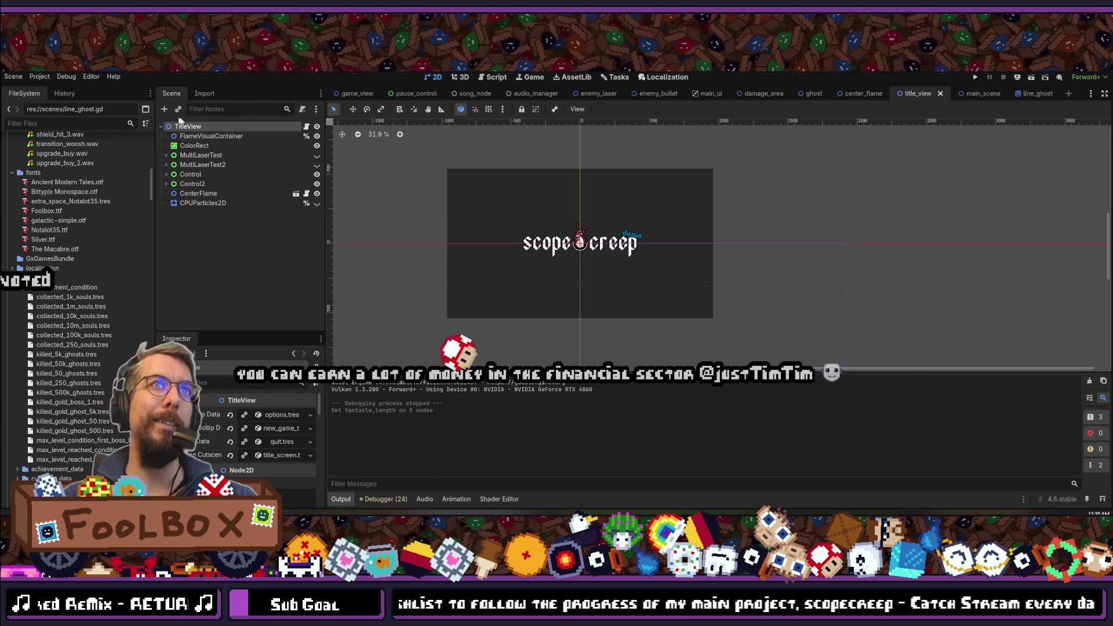
{"action": "left_click", "coordinate": [165, 110]}
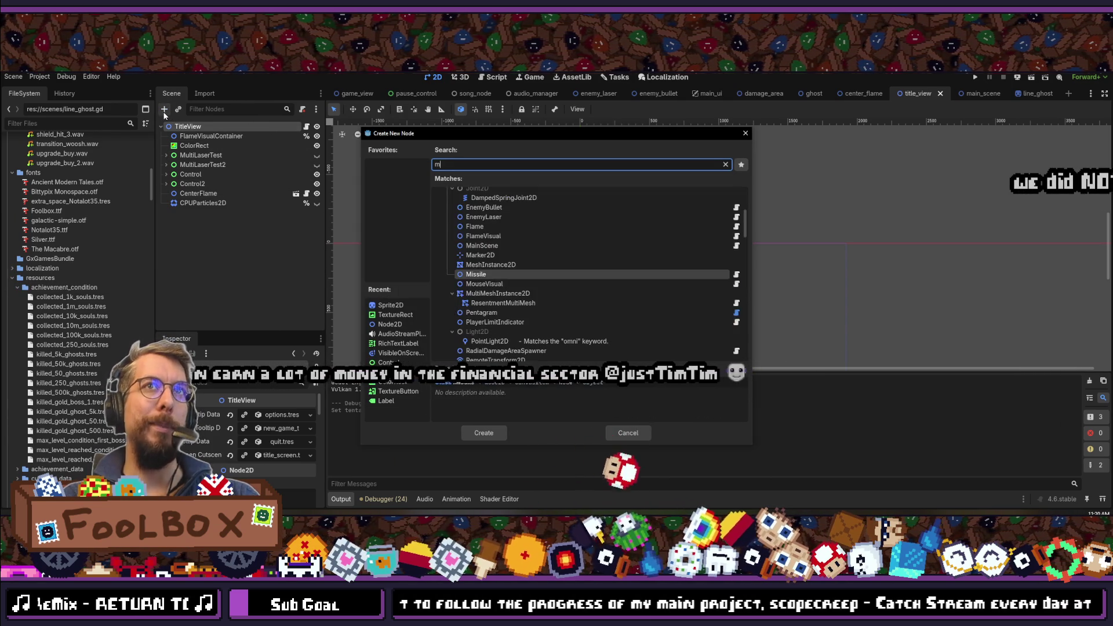
{"action": "type", "text": "con"}
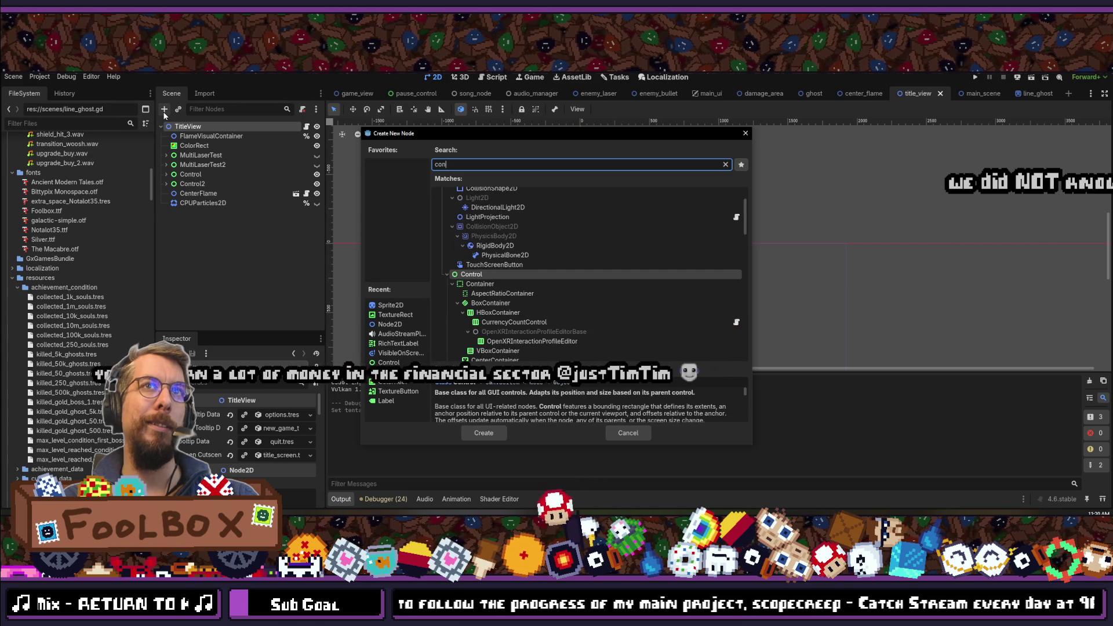
{"action": "key", "text": "BackSpace"}
{"action": "key", "text": "BackSpace"}
{"action": "key", "text": "BackSpace"}
{"action": "type", "text": "node"}
{"action": "key", "text": "Down"}
{"action": "key", "text": "Down"}
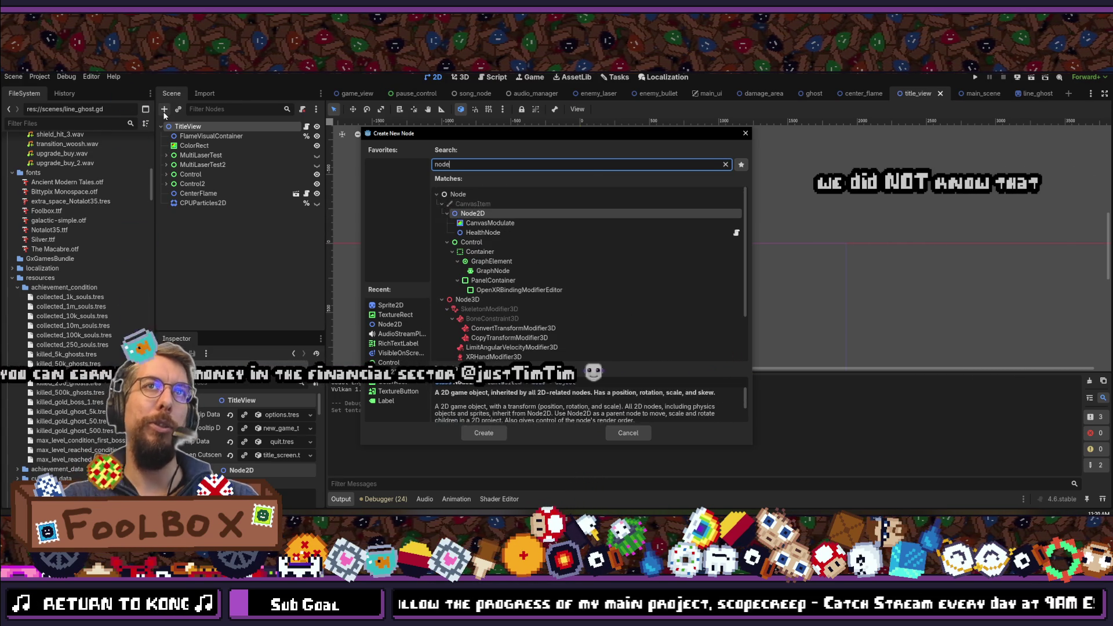
{"action": "key", "text": "Return"}
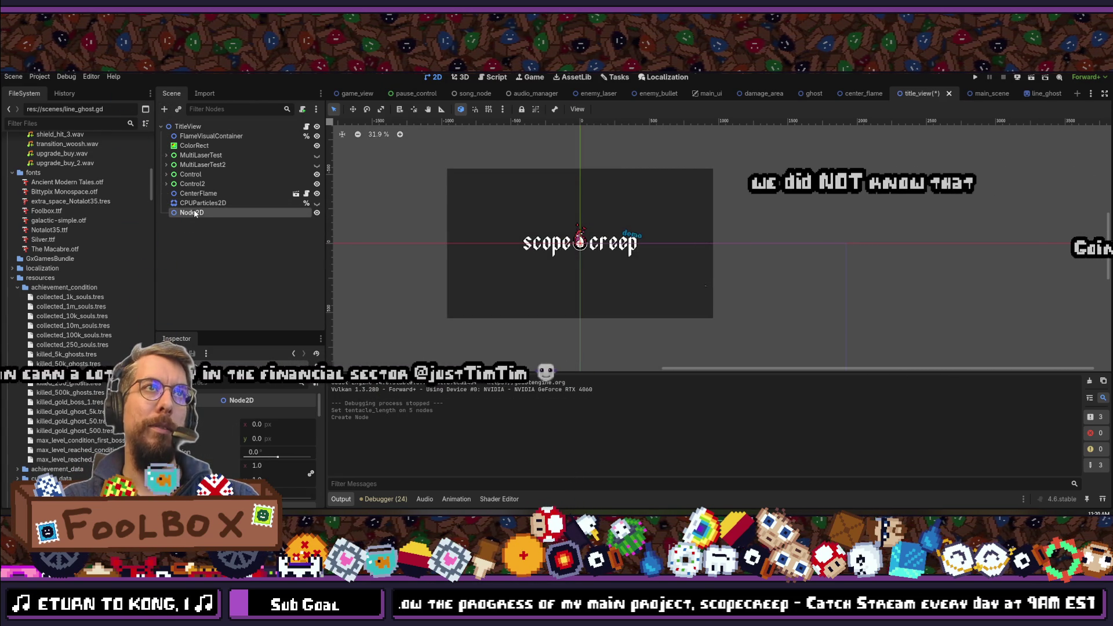
{"action": "left_click_drag", "start_coordinate": [197, 135], "coordinate": [196, 137]}
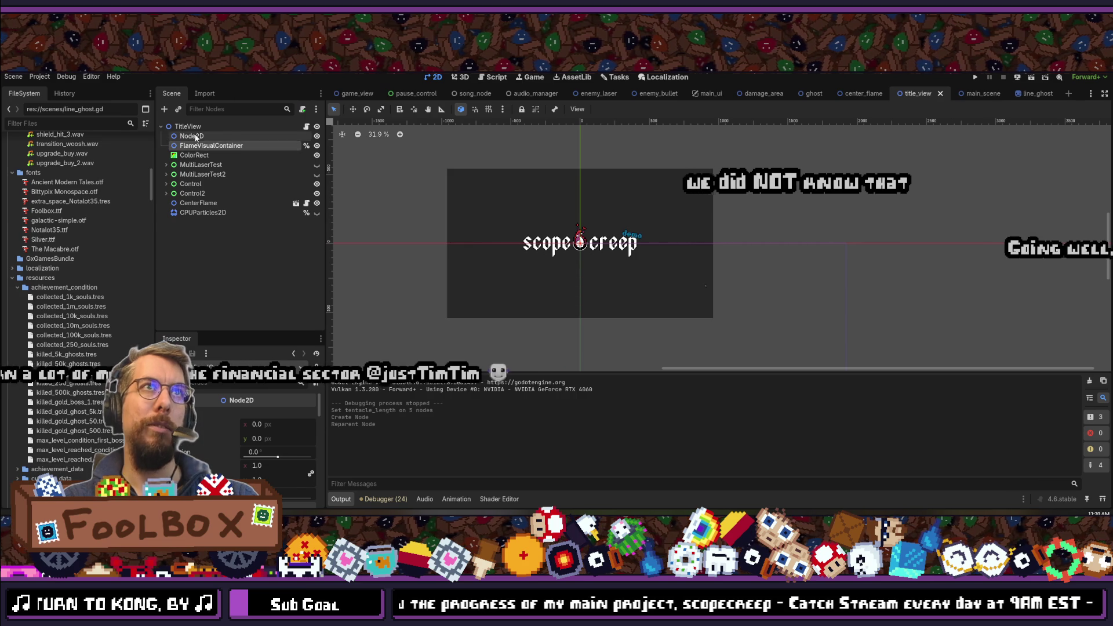
{"action": "key", "text": "ctrl+a"}
{"action": "key", "text": "Escape"}
- Instance line_ghost.tscn under Node2D and save the title_view scene
{"action": "left_click", "coordinate": [178, 110]}
{"action": "type", "text": "line"}
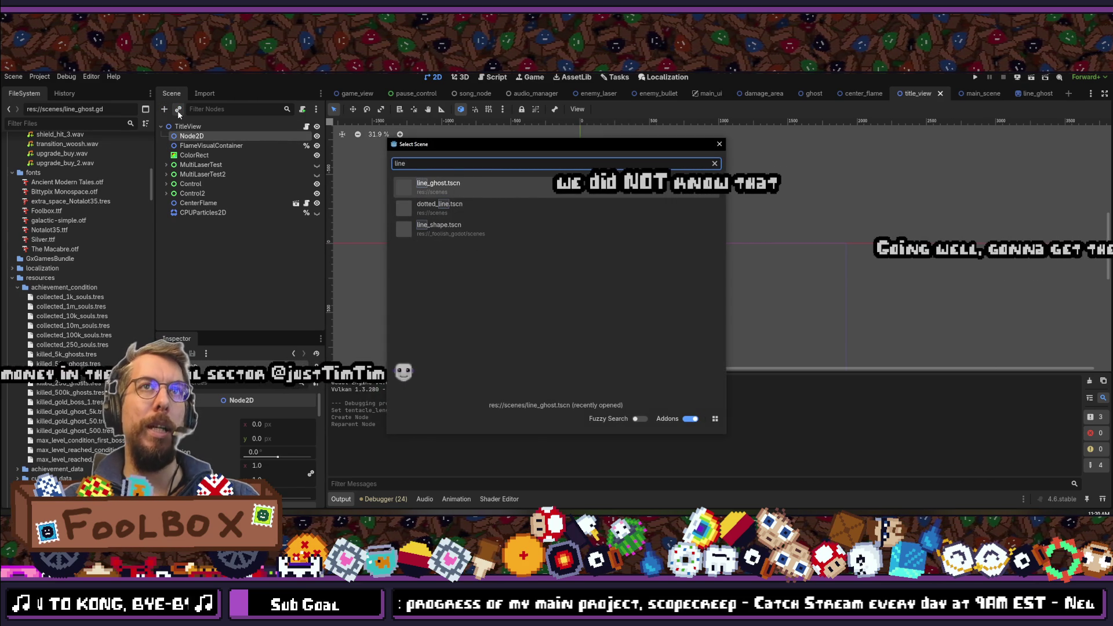
{"action": "key", "text": "Up"}
{"action": "key", "text": "Return"}
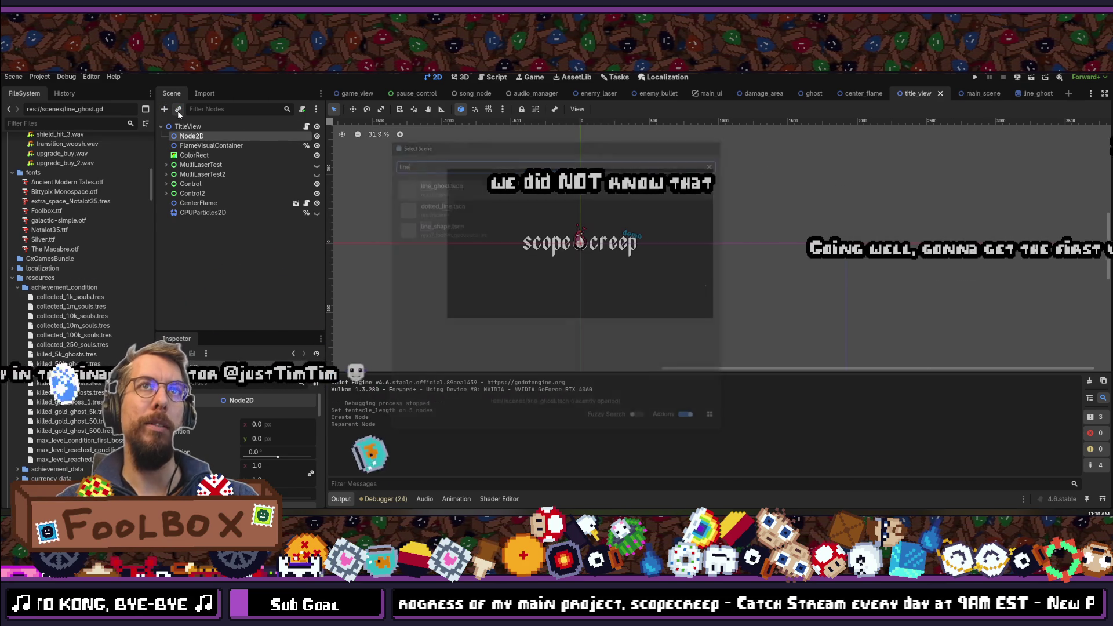
{"action": "key", "text": "ctrl+s"}
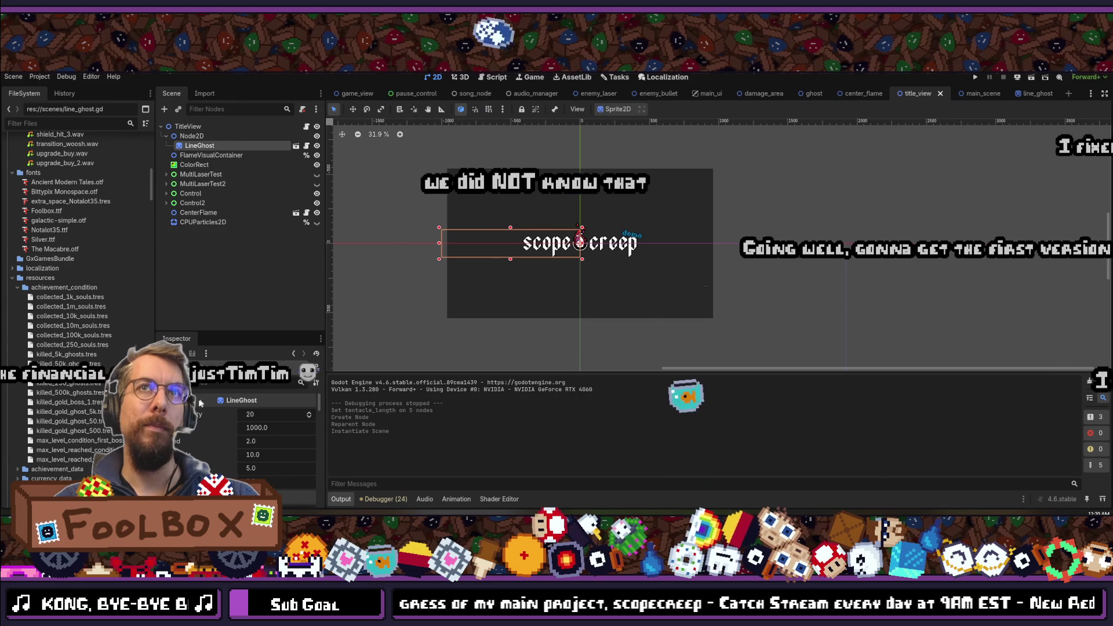
- Try LineGhost position x 1000 and a ~93° rotation, then undo the rotation
{"action": "type", "text": "position"}
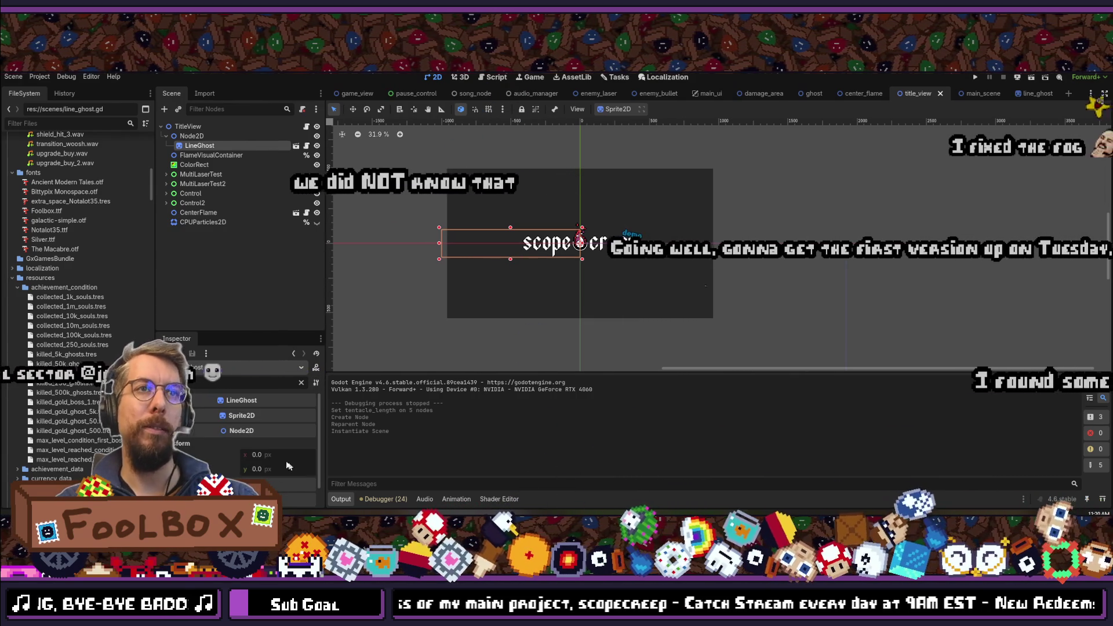
{"action": "left_click", "coordinate": [278, 455]}
{"action": "type", "text": "1000"}
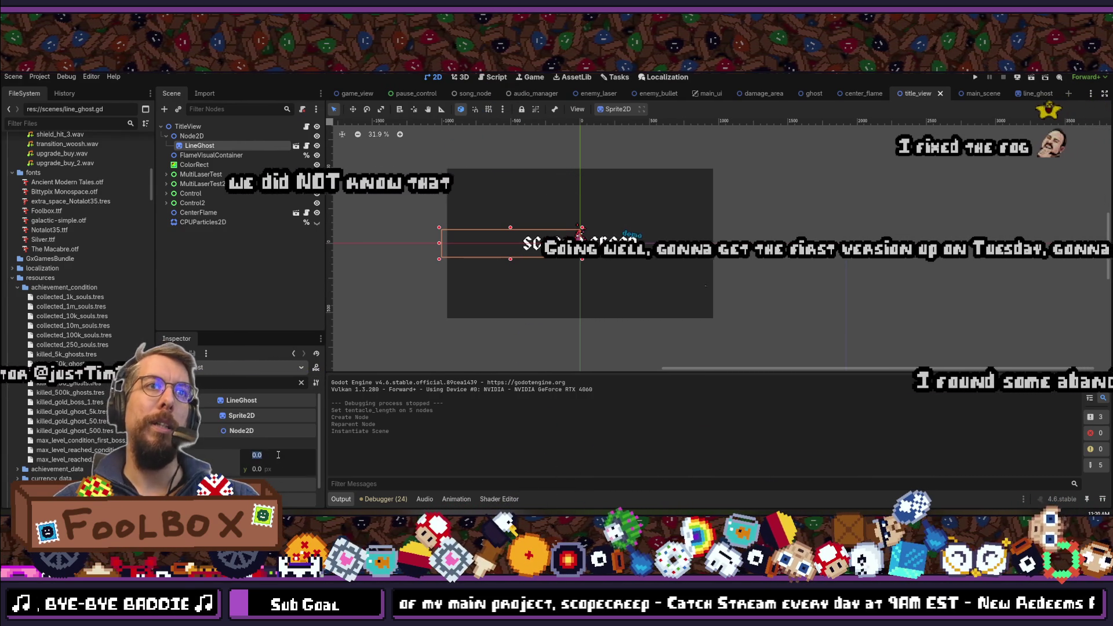
{"action": "key", "text": "Return"}
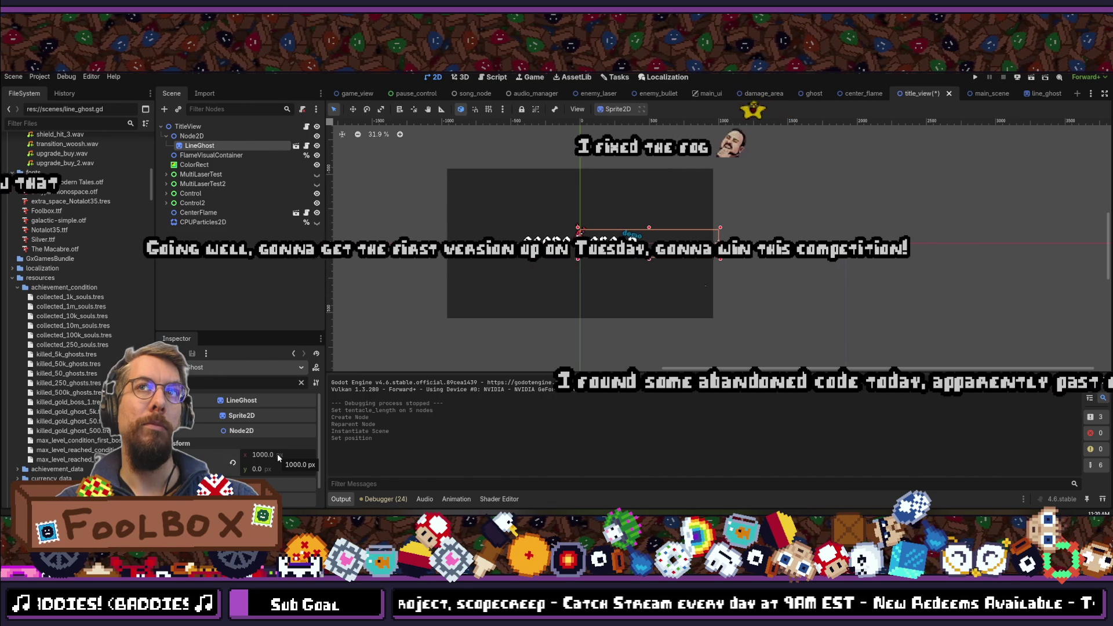
{"action": "left_click", "coordinate": [277, 454]}
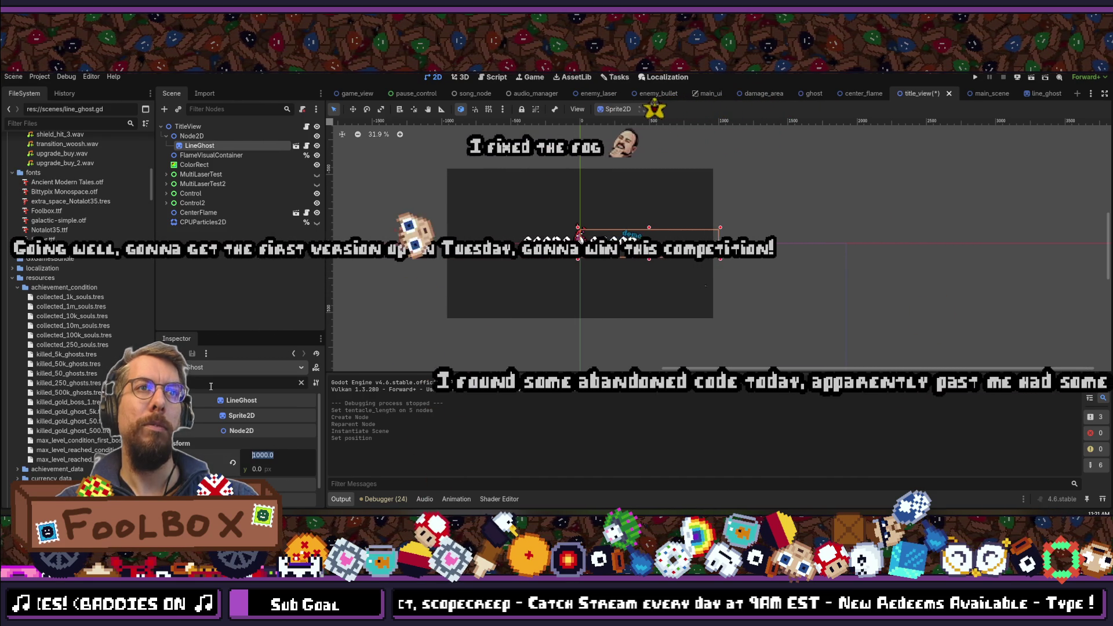
{"action": "left_click", "coordinate": [258, 415]}
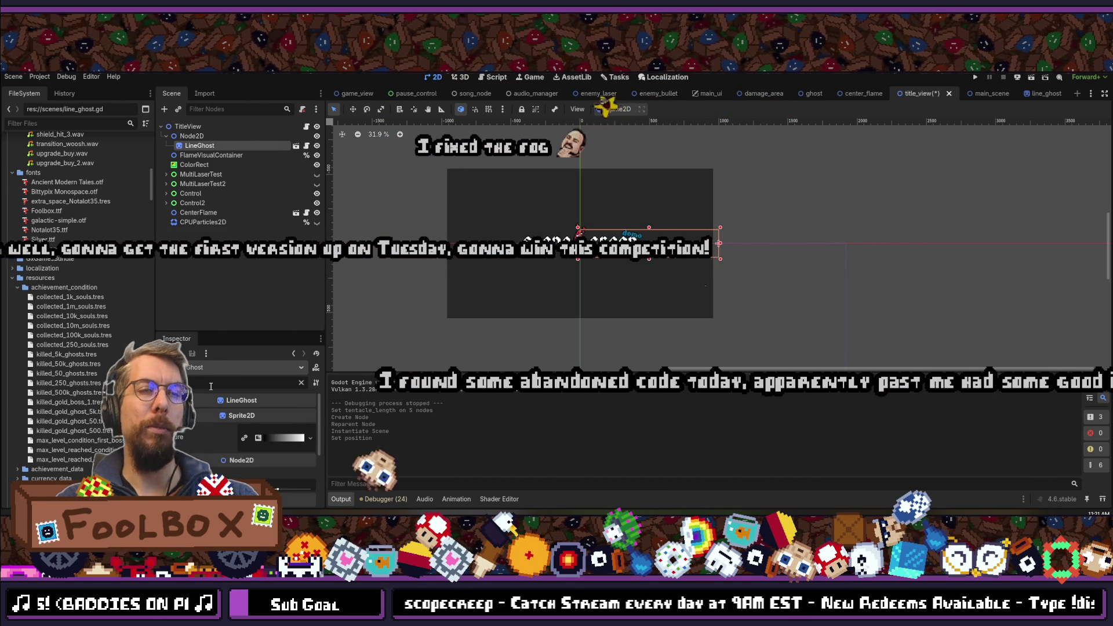
{"action": "left_click", "coordinate": [241, 415]}
{"action": "left_click", "coordinate": [245, 430]}
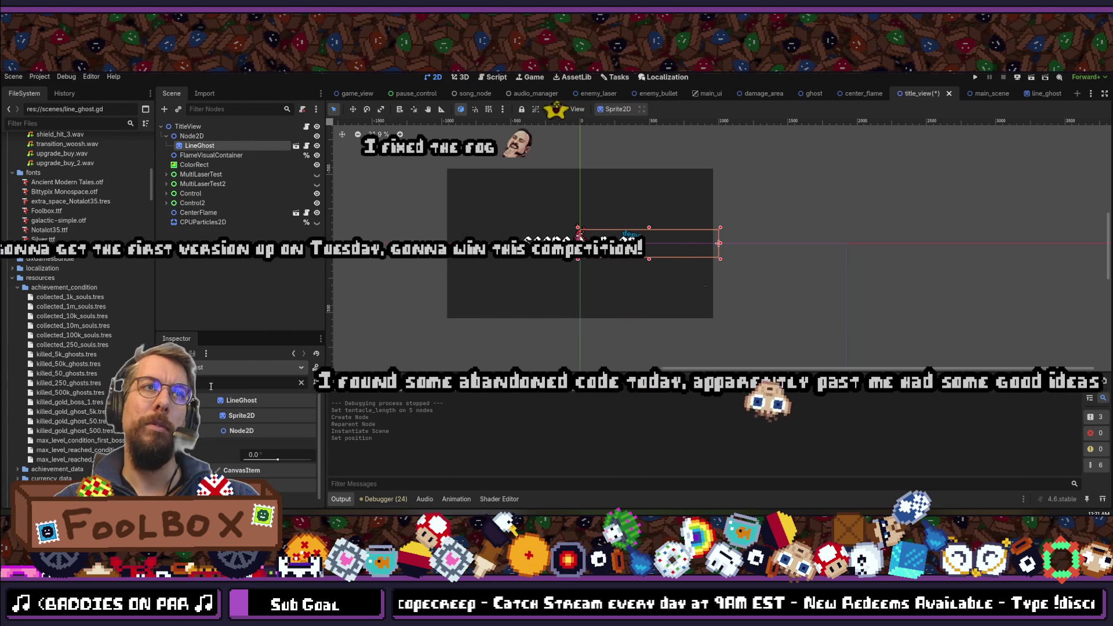
{"action": "left_click_drag", "start_coordinate": [278, 461], "coordinate": [275, 460]}
{"action": "key", "text": "ctrl+z"}
{"action": "key", "text": "ctrl+z"}
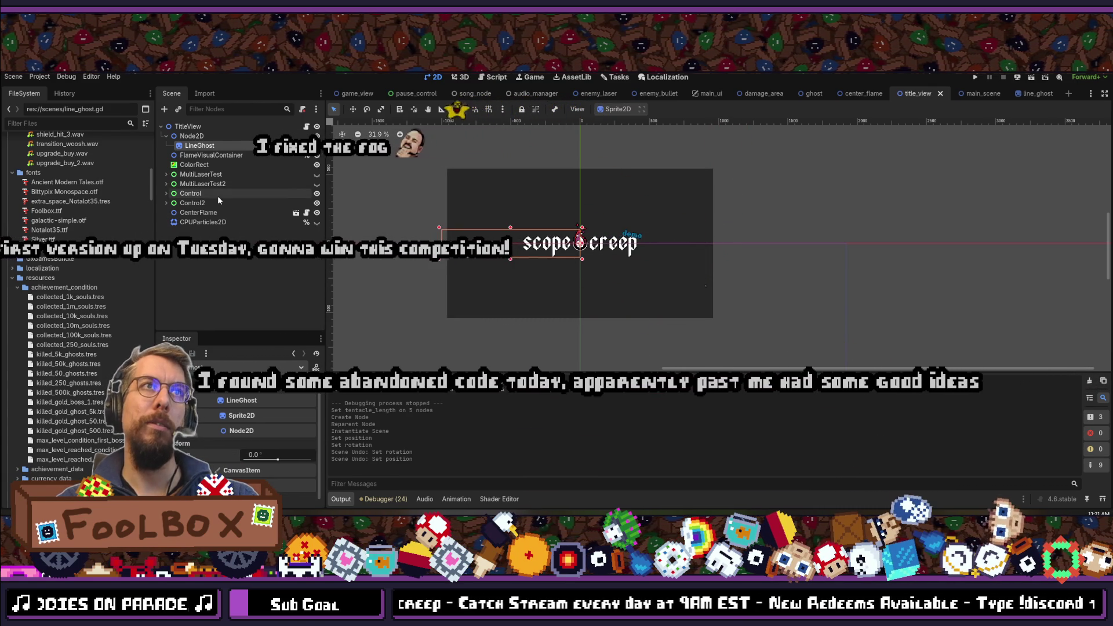
{"action": "left_click", "coordinate": [192, 136]}
- Add a new Node2D child under Node2D and move the LineGhost into it
{"action": "left_click", "coordinate": [164, 109]}
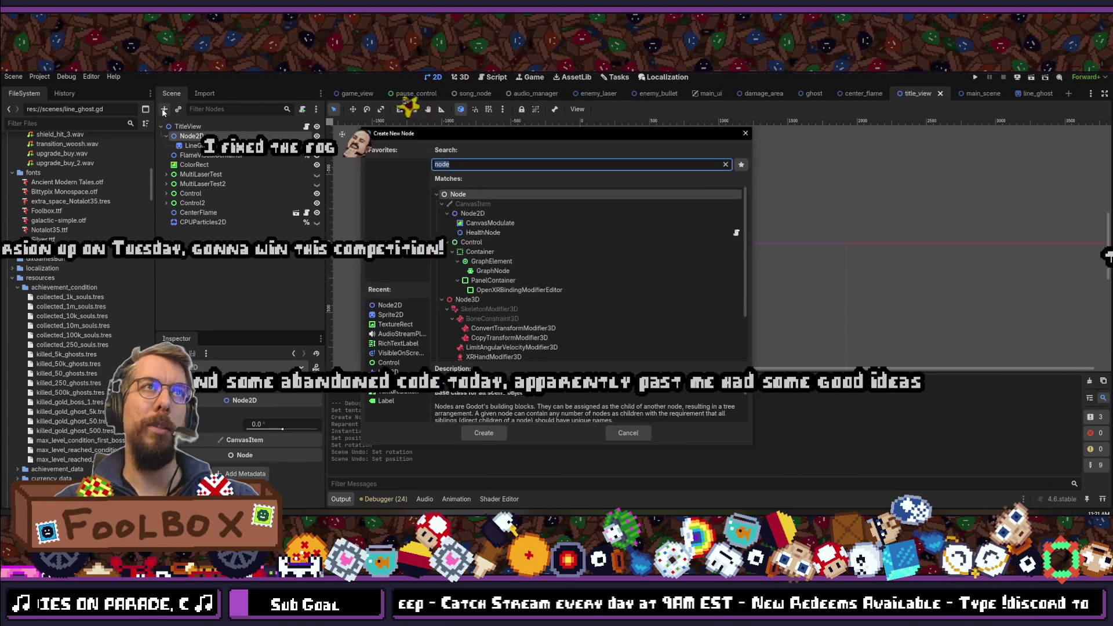
{"action": "key", "text": "Down"}
{"action": "key", "text": "Return"}
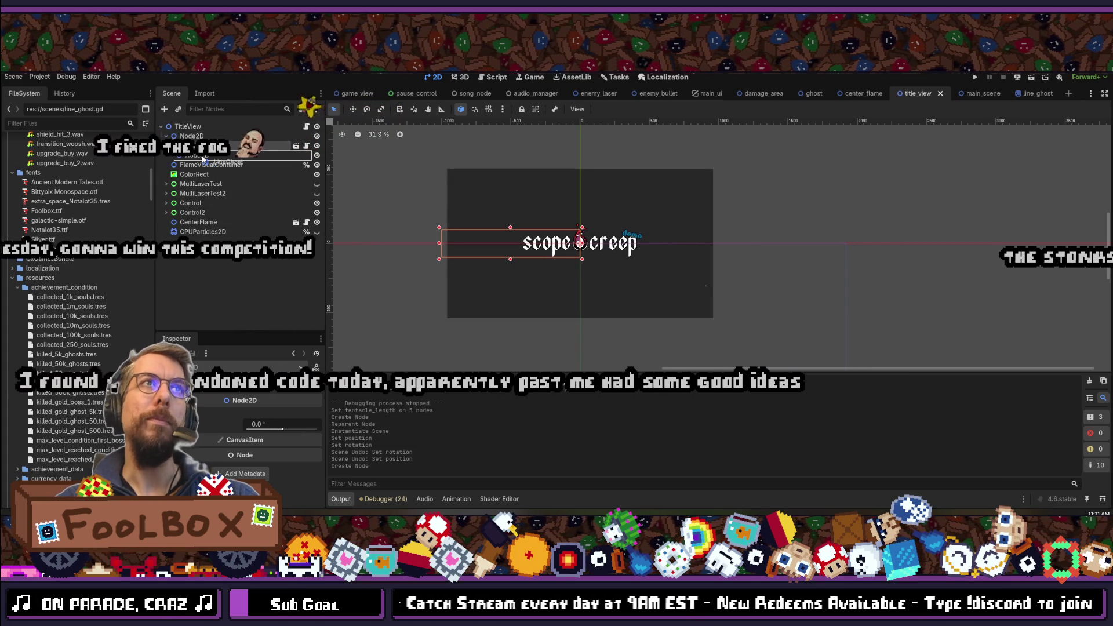
{"action": "left_click_drag", "start_coordinate": [200, 146], "coordinate": [203, 156]}
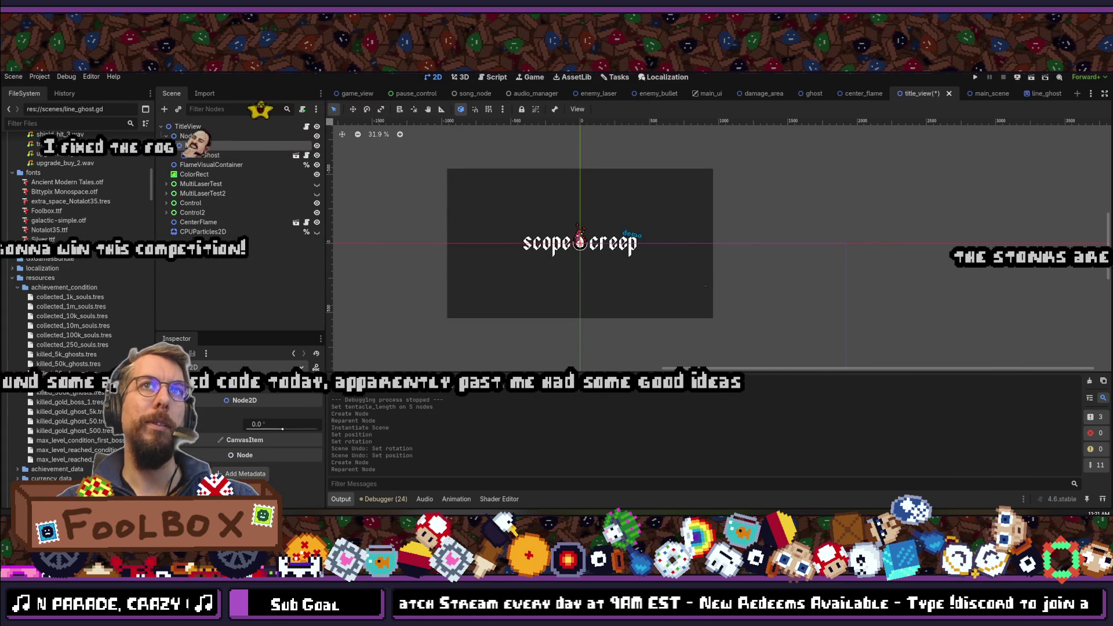
- Set the wrapper Node2D's position x to 1000 and save the scene
{"action": "left_click", "coordinate": [200, 146]}
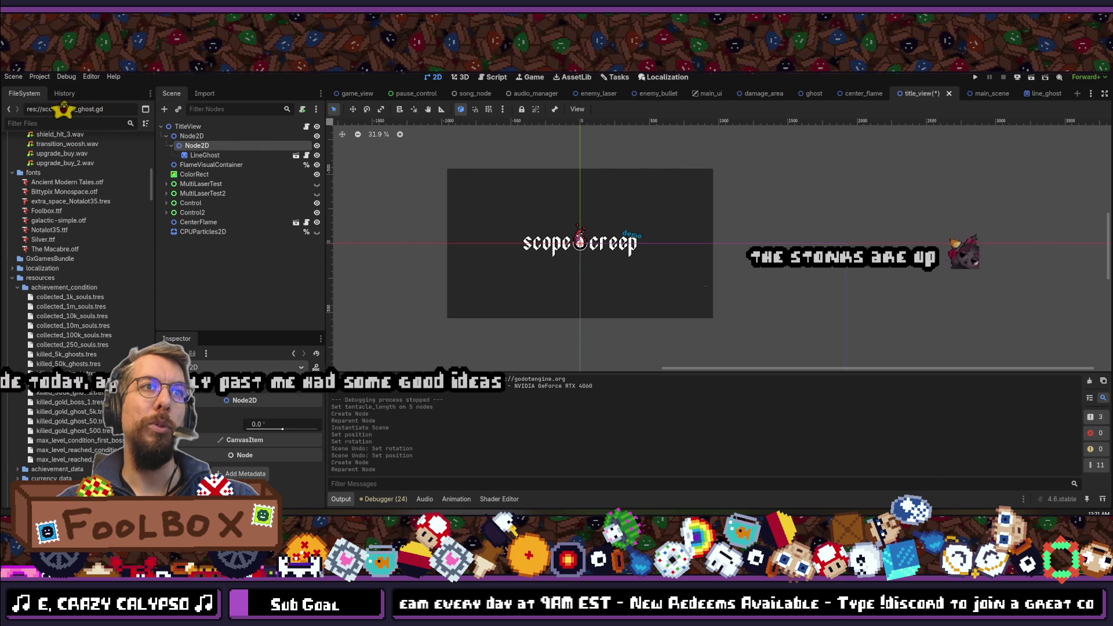
{"action": "left_click", "coordinate": [244, 439]}
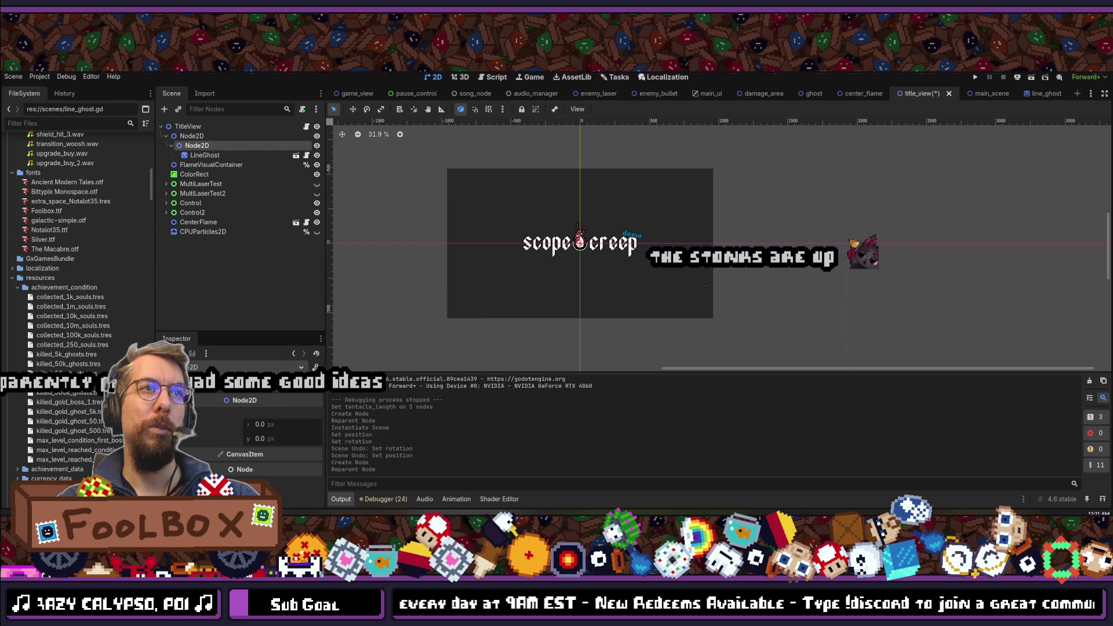
{"action": "left_click", "coordinate": [272, 424]}
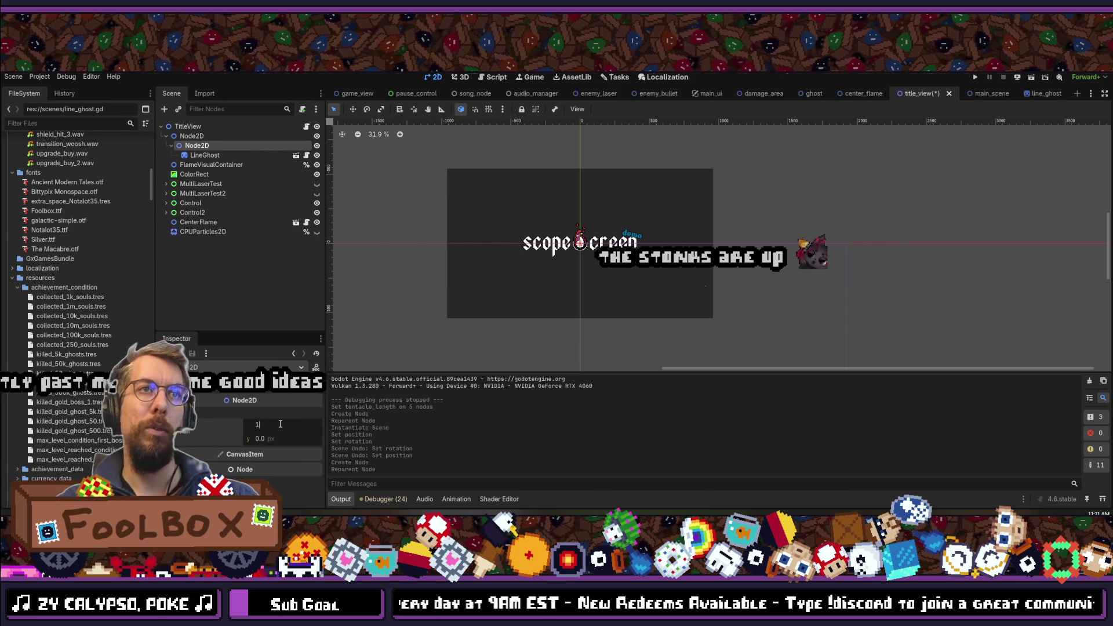
{"action": "type", "text": "1000"}
{"action": "key", "text": "Return"}
{"action": "key", "text": "ctrl+s"}
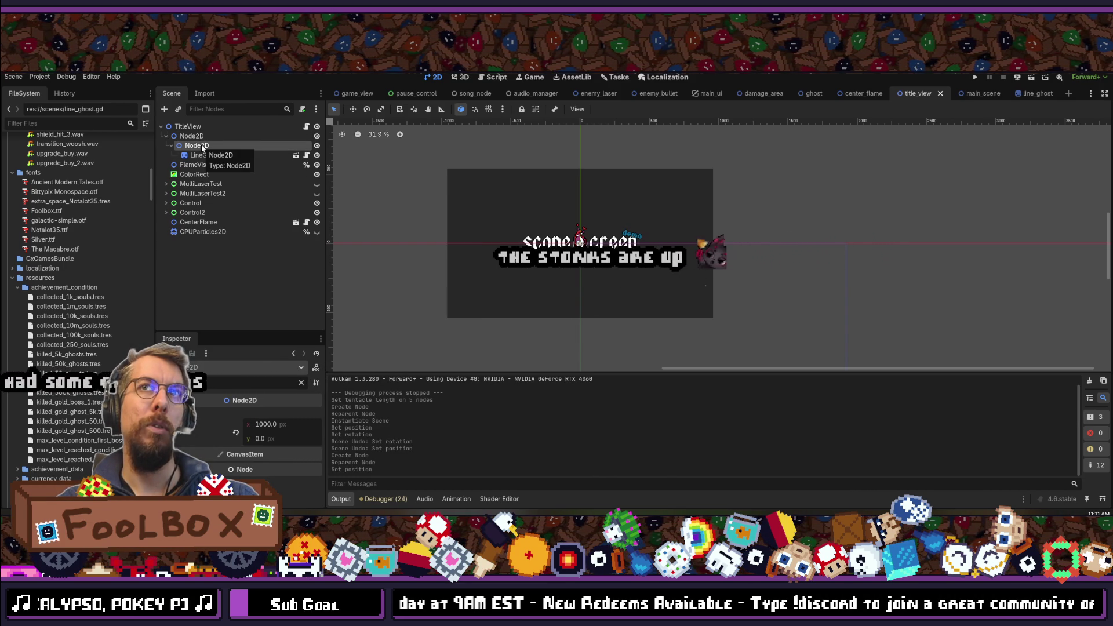
- Undo the wrapper's 1000 offset, give LineGhost position x 1000 instead, and save
{"action": "left_click", "coordinate": [204, 155]}
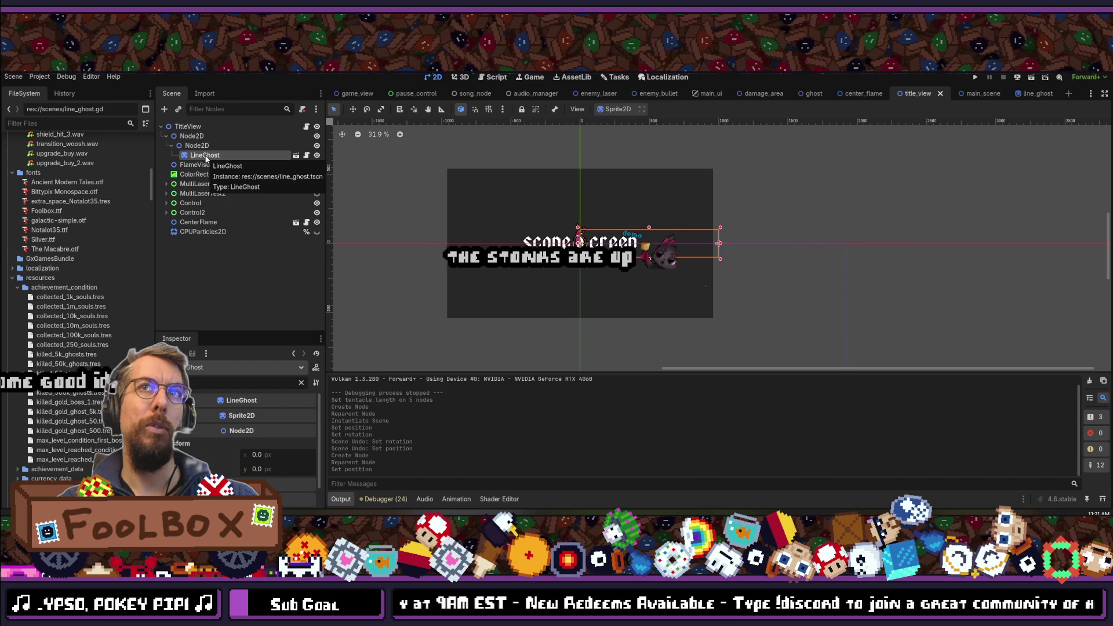
{"action": "left_click", "coordinate": [197, 145]}
{"action": "left_click", "coordinate": [196, 136]}
{"action": "left_click", "coordinate": [197, 145]}
{"action": "key", "text": "ctrl+z"}
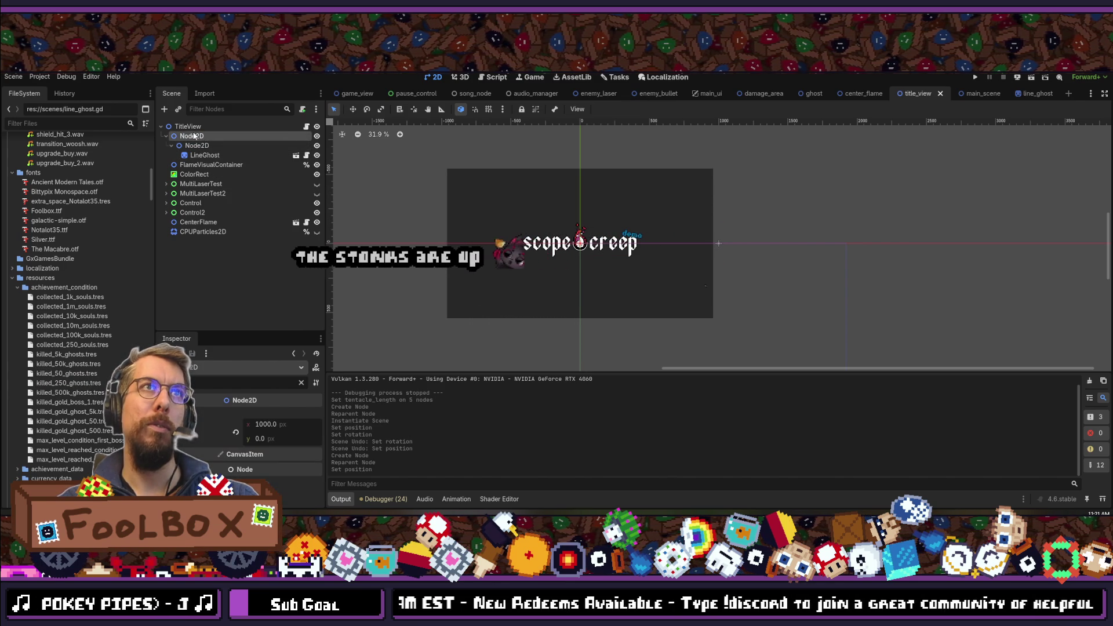
{"action": "left_click", "coordinate": [212, 157]}
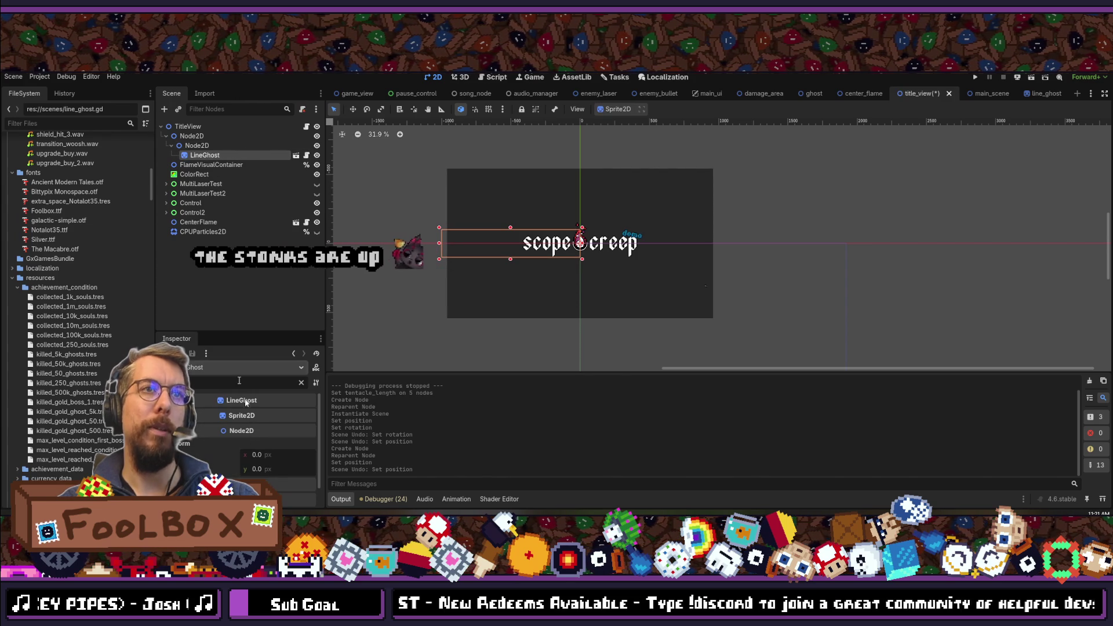
{"action": "type", "text": "1000"}
{"action": "key", "text": "Return"}
{"action": "key", "text": "ctrl+s"}
- Duplicate the wrapper Node2D with its LineGhost as Node2D2
{"action": "left_click", "coordinate": [197, 145]}
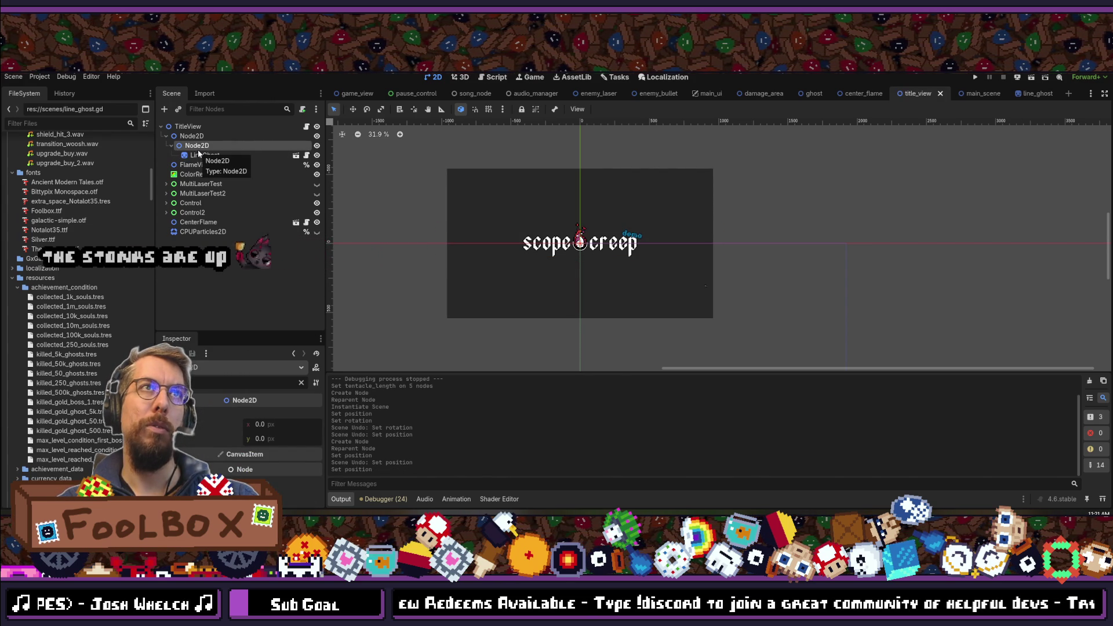
{"action": "key", "text": "ctrl+d"}
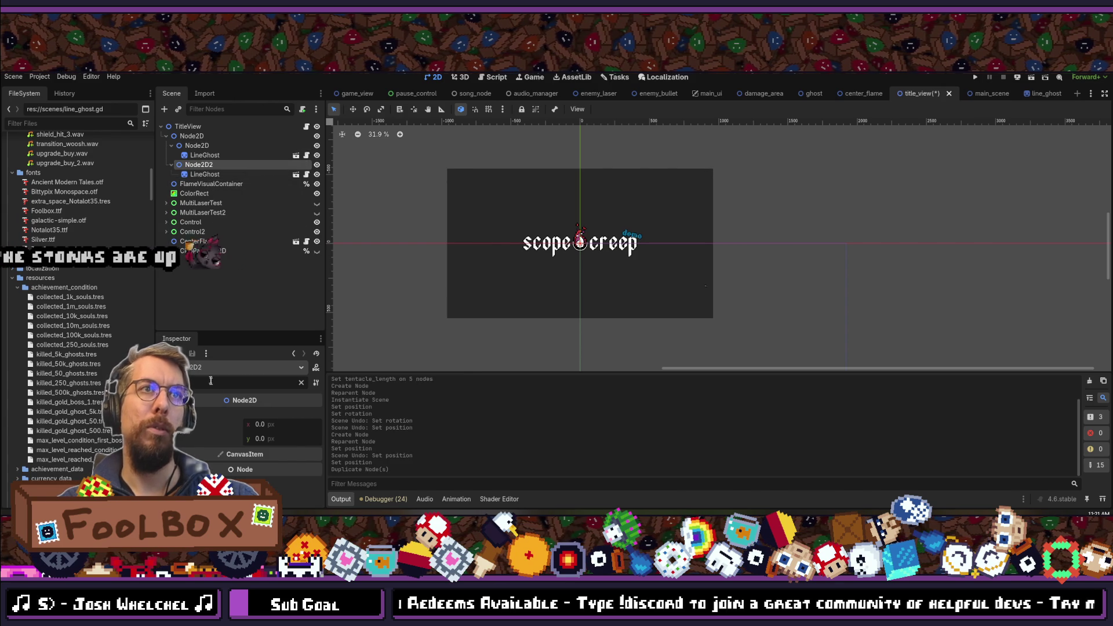
{"action": "key", "text": "ctrl+a"}
- Filter Node2D2's Inspector down to 'rotation', showing 0.0°
{"action": "type", "text": "rotation"}
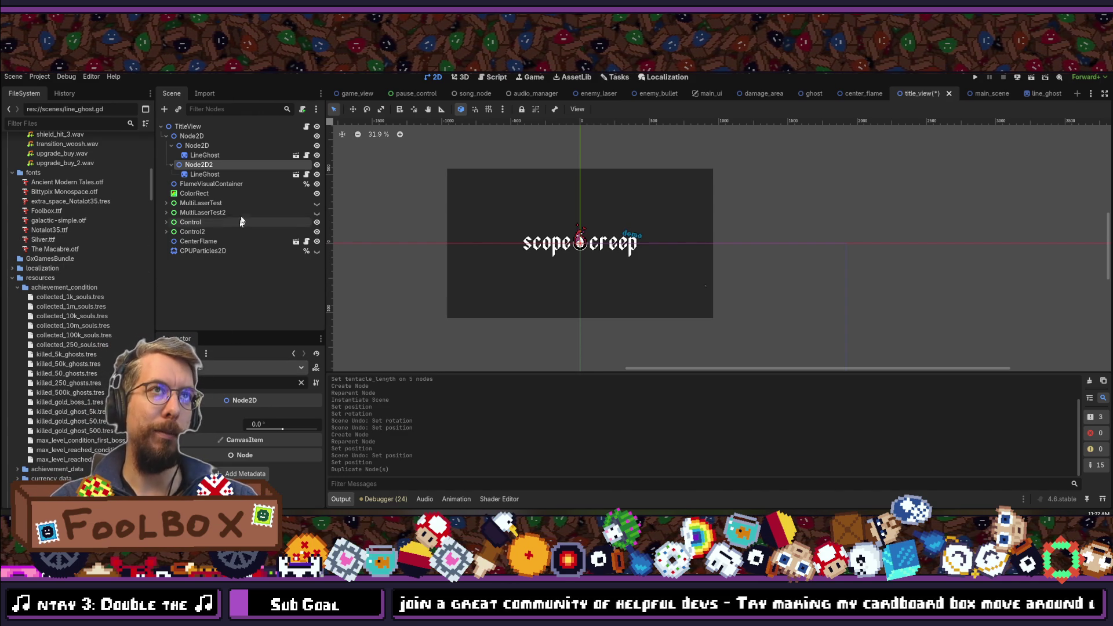
- Rotate Node2D2 to 36° and add duplicate wrappers at 72°, 108°, 144° and 180°
{"action": "left_click", "coordinate": [272, 424]}
{"action": "type", "text": "36"}
{"action": "key", "text": "Return"}
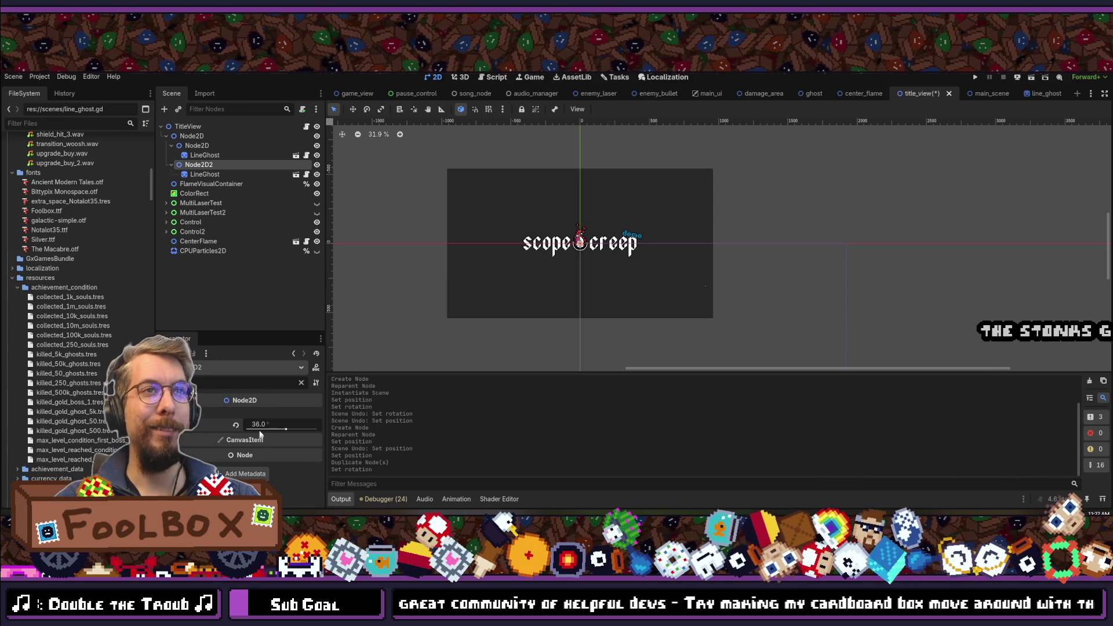
{"action": "key", "text": "ctrl+s"}
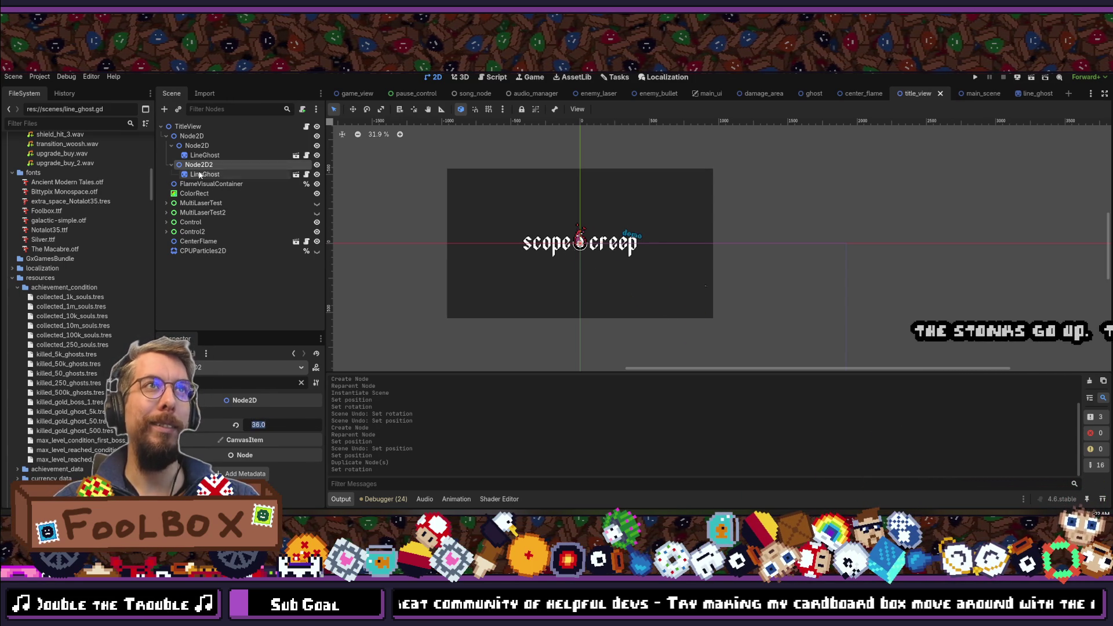
{"action": "key", "text": "ctrl+d"}
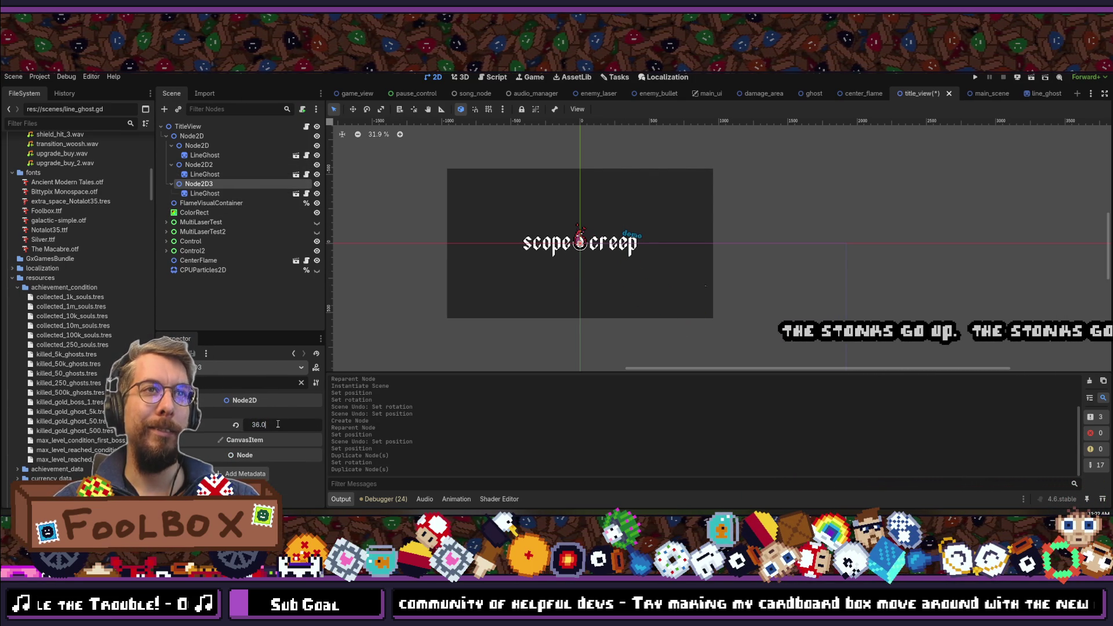
{"action": "type", "text": "72"}
{"action": "key", "text": "Return"}
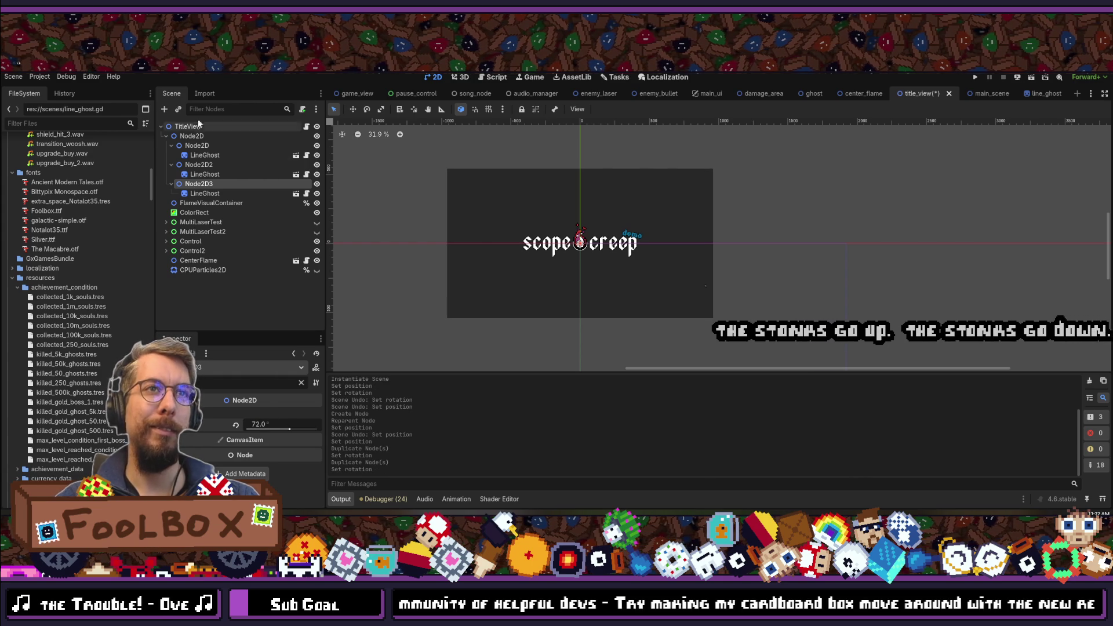
{"action": "key", "text": "ctrl+d"}
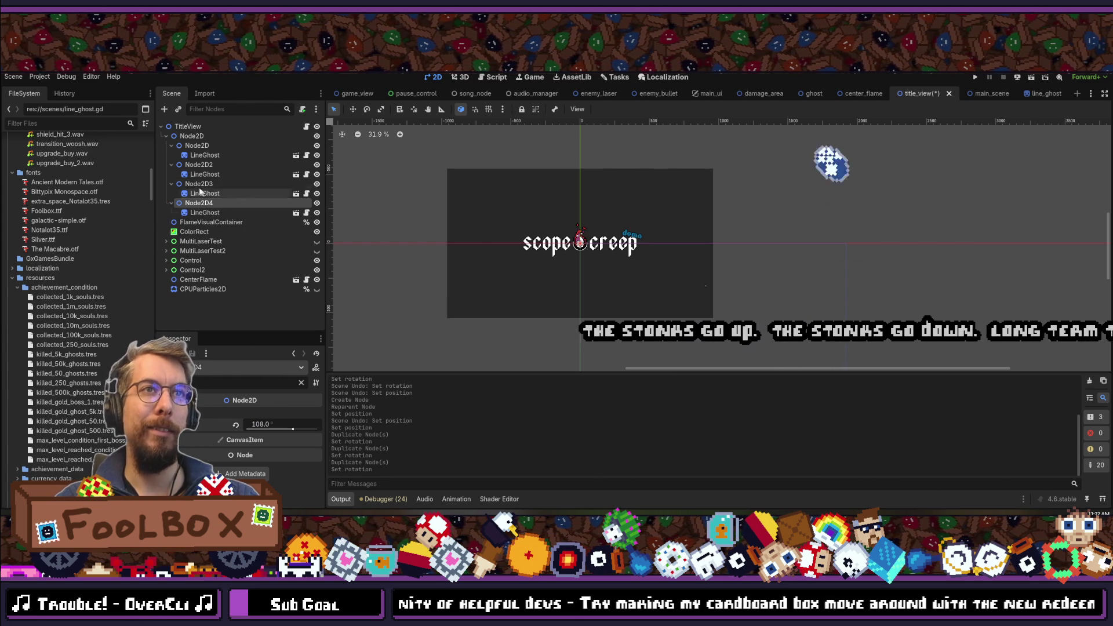
{"action": "key", "text": "ctrl+d"}
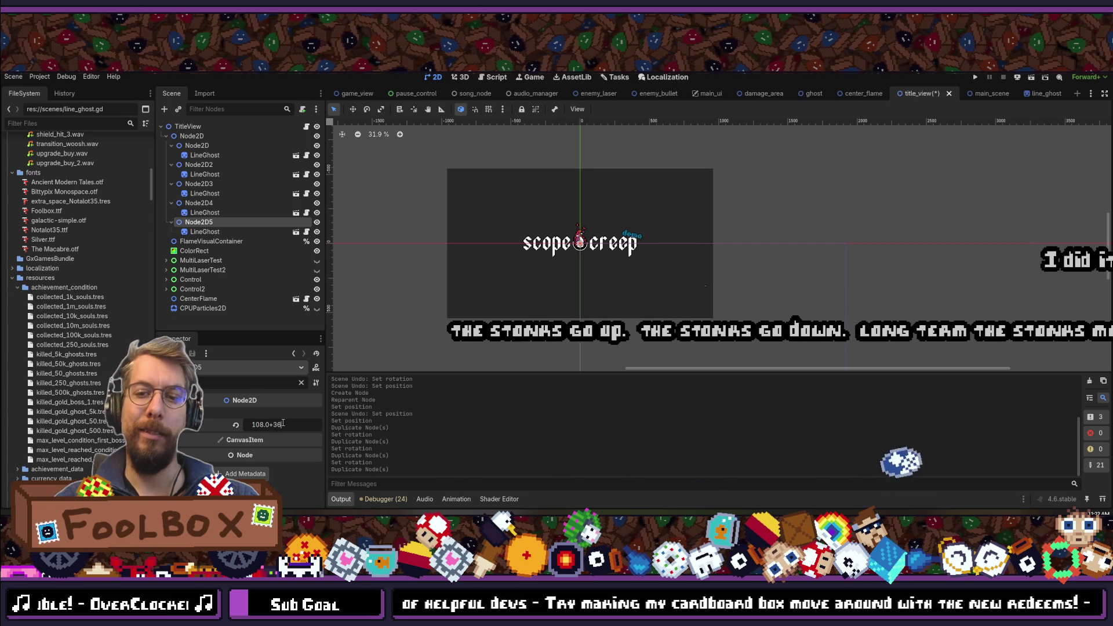
{"action": "type", "text": "6"}
{"action": "key", "text": "Return"}
{"action": "key", "text": "ctrl+d"}
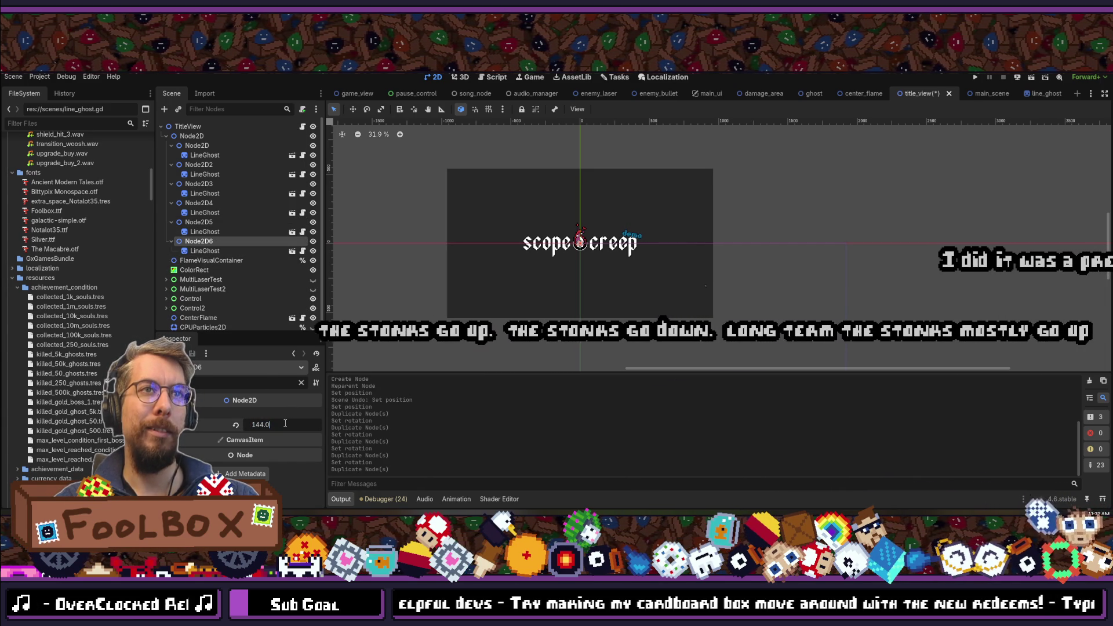
{"action": "type", "text": "6"}
{"action": "key", "text": "Return"}
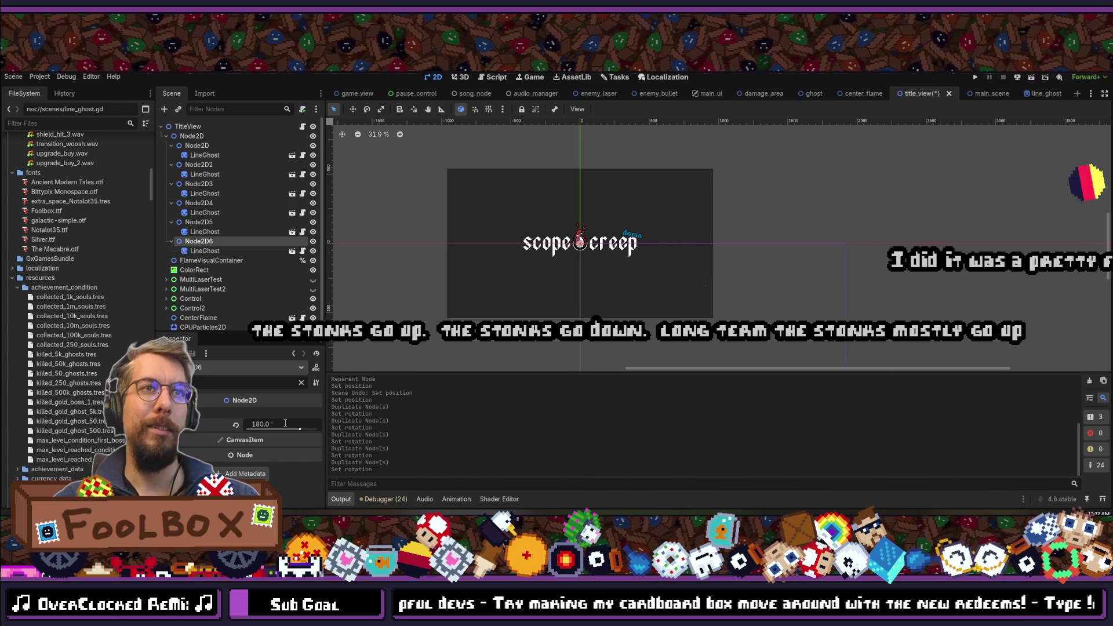
- Add Node2D7 to Node2D10 rotated 216°, 252°, 288° and 324°, then save
{"action": "key", "text": "ctrl+d"}
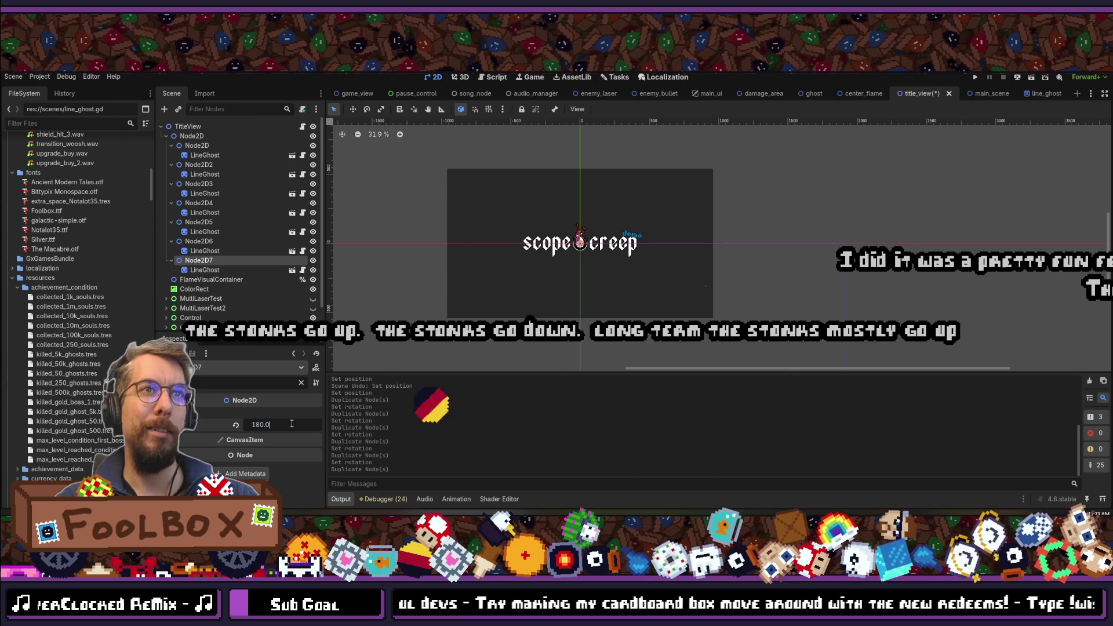
{"action": "type", "text": "+36"}
{"action": "key", "text": "Return"}
{"action": "key", "text": "ctrl+d"}
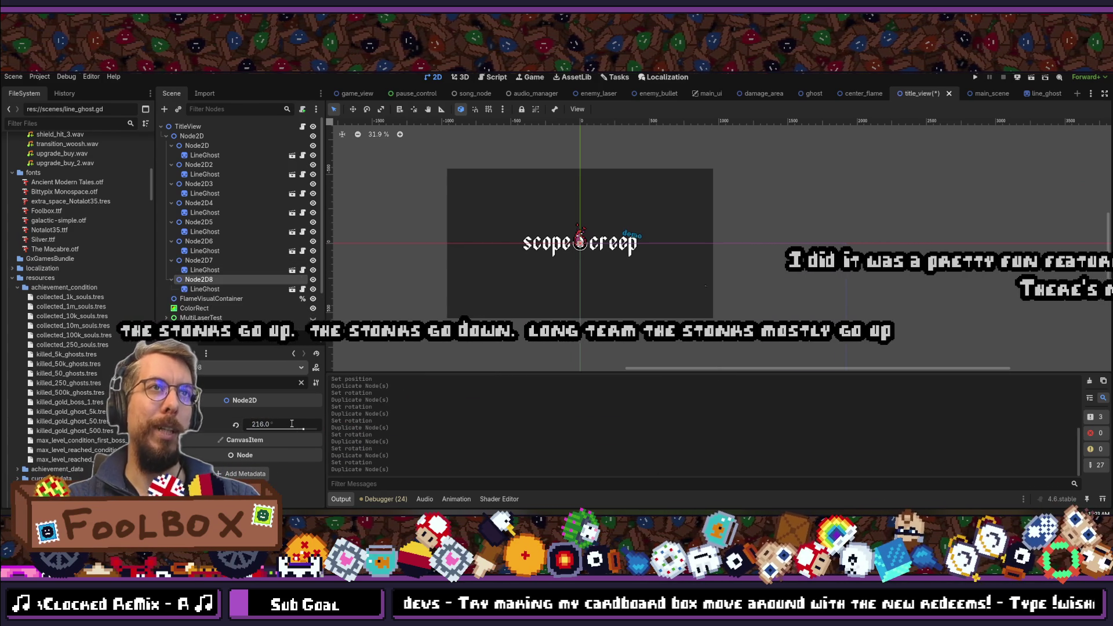
{"action": "left_click", "coordinate": [287, 427]}
{"action": "type", "text": "+36"}
{"action": "key", "text": "Return"}
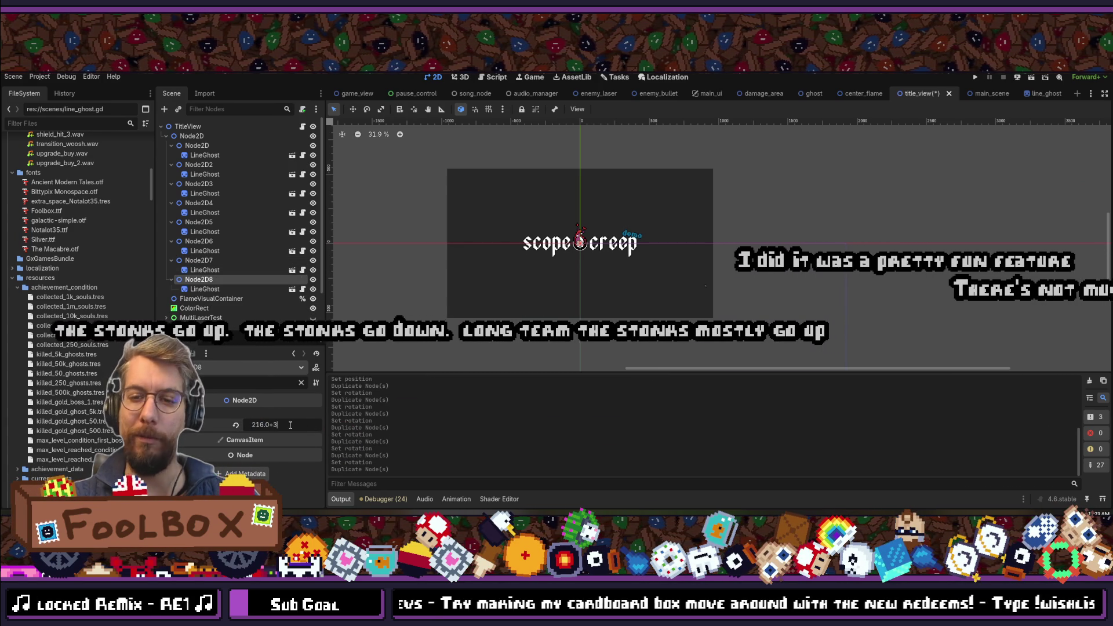
{"action": "key", "text": "ctrl+d"}
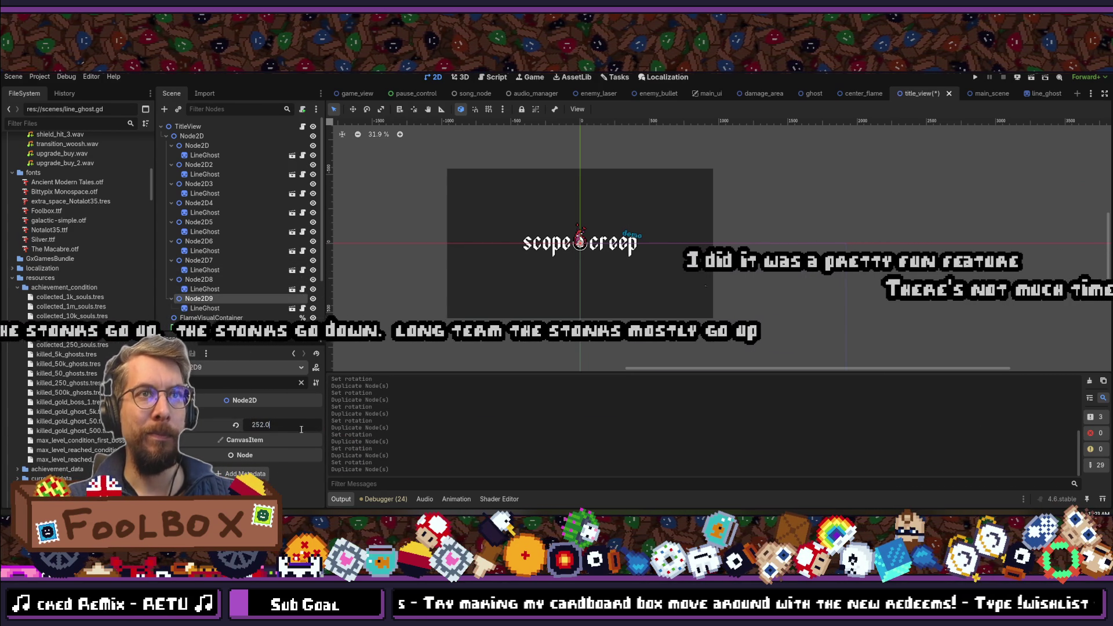
{"action": "type", "text": "36"}
{"action": "key", "text": "Return"}
{"action": "key", "text": "ctrl+d"}
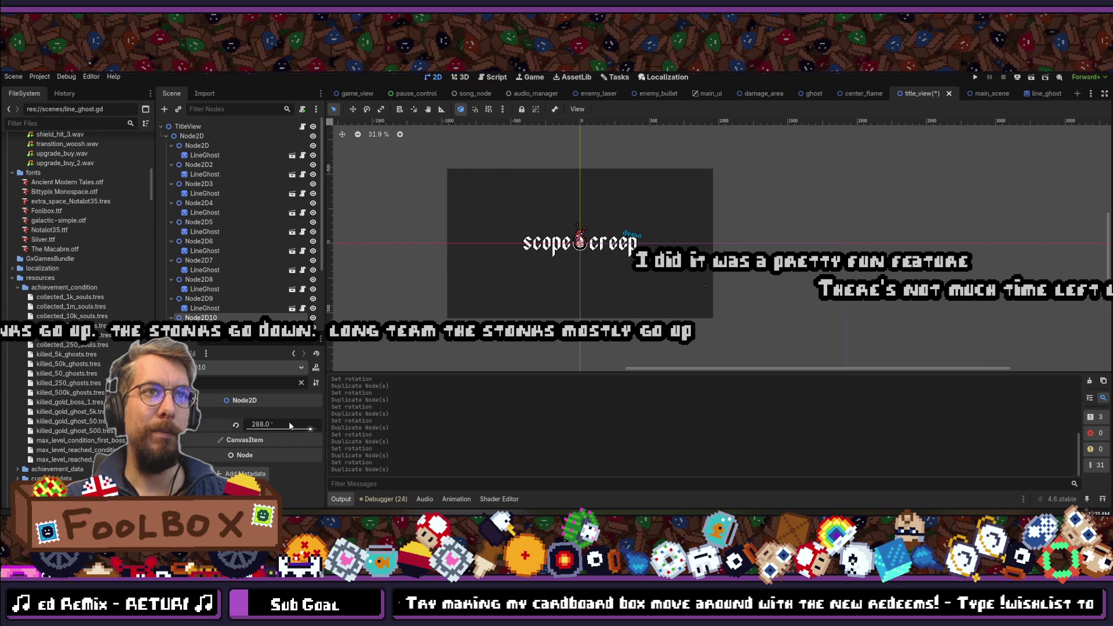
{"action": "type", "text": "36"}
{"action": "key", "text": "Return"}
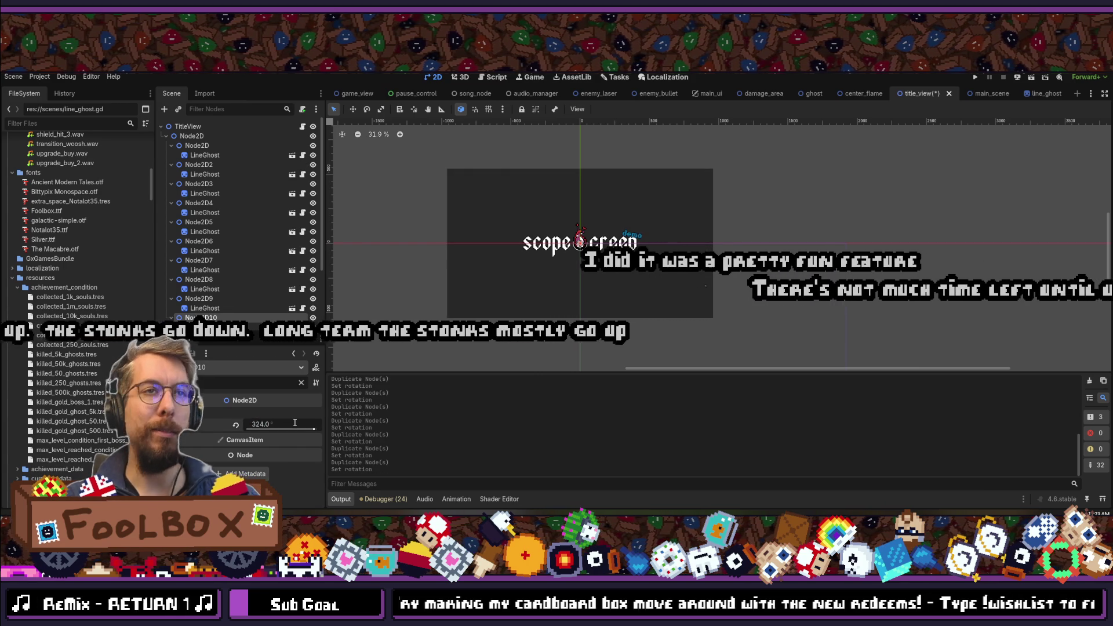
{"action": "key", "text": "ctrl+s"}
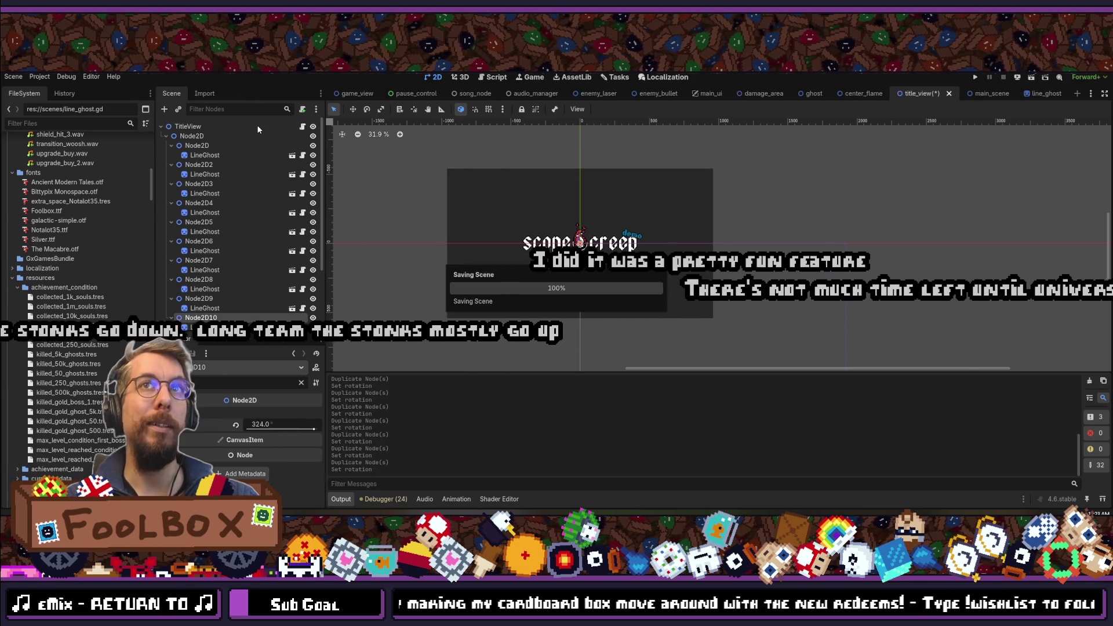
- Ctrl-select the LineGhost tentacles in the Scene dock and expand their shared LineGhost properties in the Inspector
{"action": "left_click", "coordinate": [209, 155]}
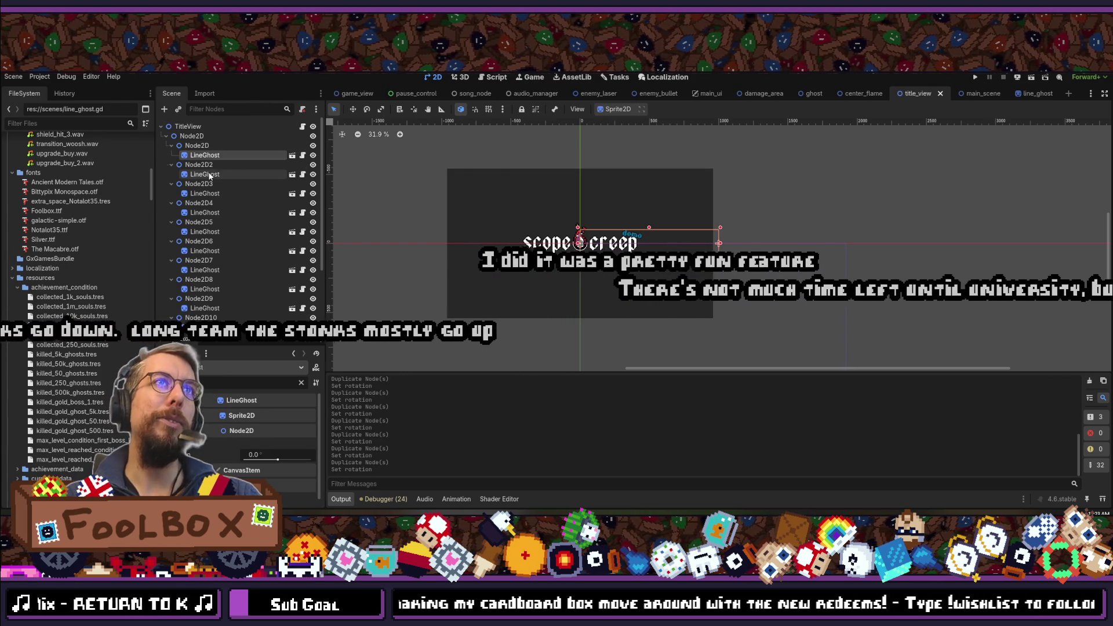
{"action": "left_click", "coordinate": [209, 174], "text": "ctrl"}
{"action": "left_click", "coordinate": [209, 194], "text": "ctrl"}
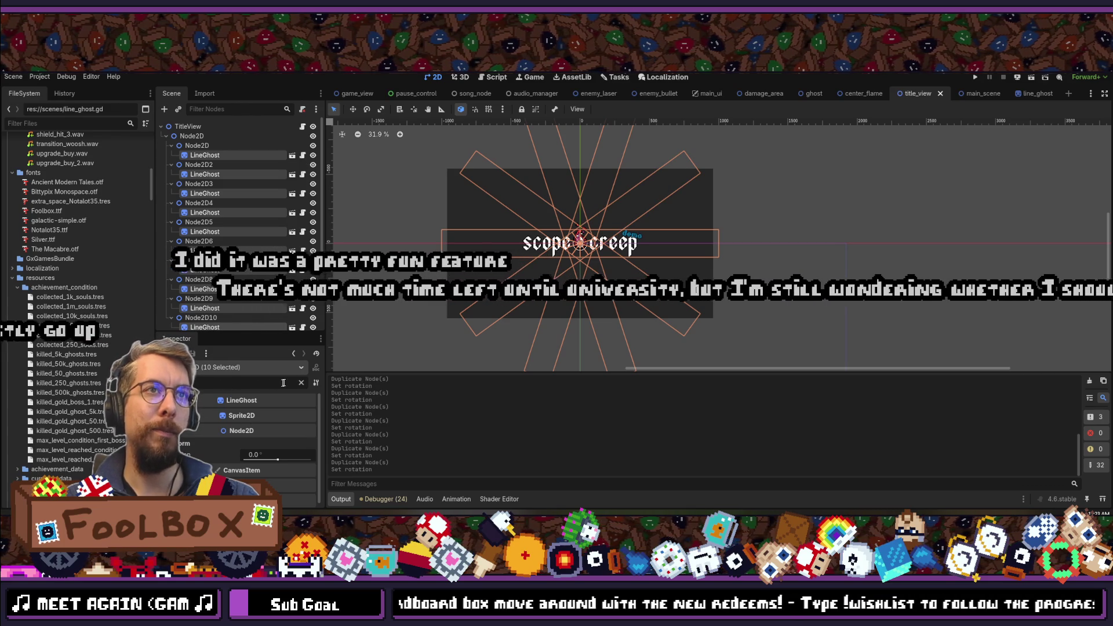
{"action": "left_click", "coordinate": [290, 400]}
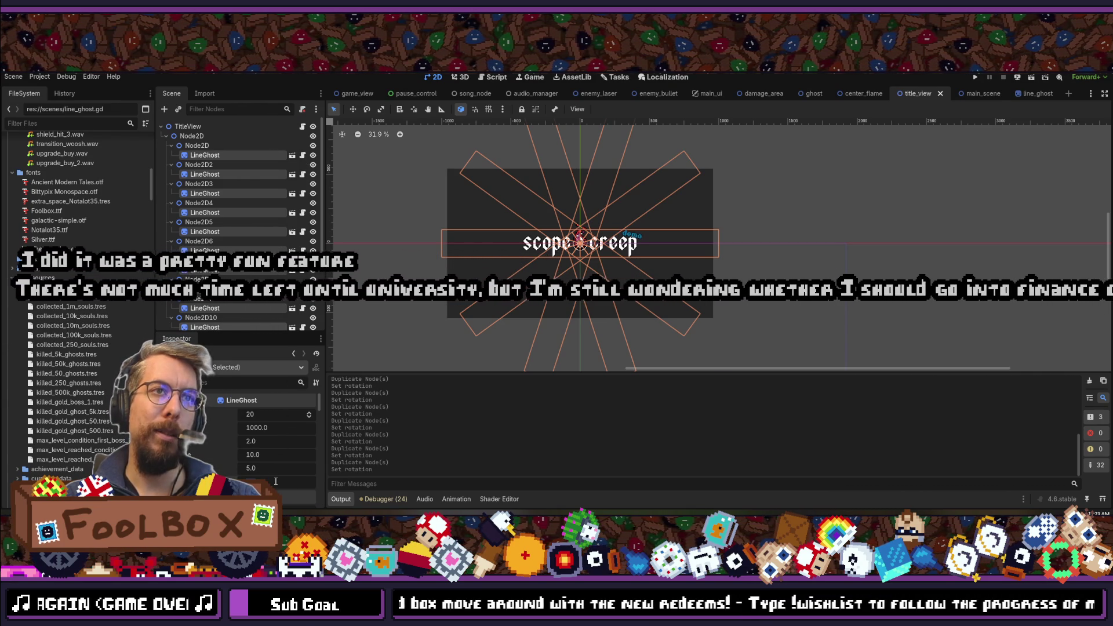
- Apply the new tentacle_length to all ten selected LineGhosts and save title_view
{"action": "key", "text": "Return"}
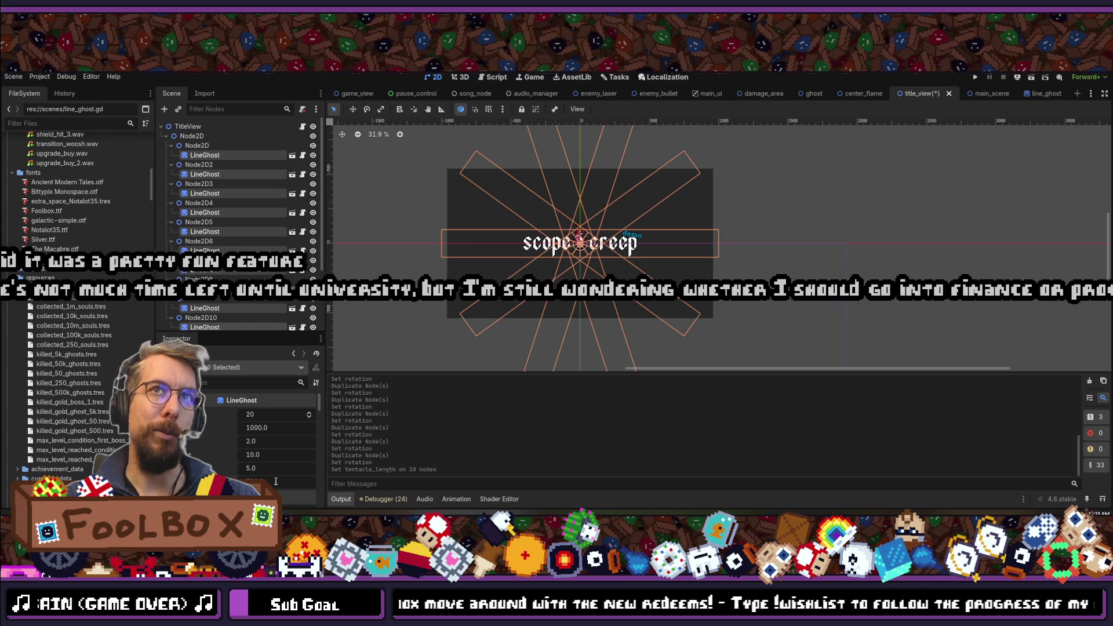
{"action": "key", "text": "ctrl+s"}
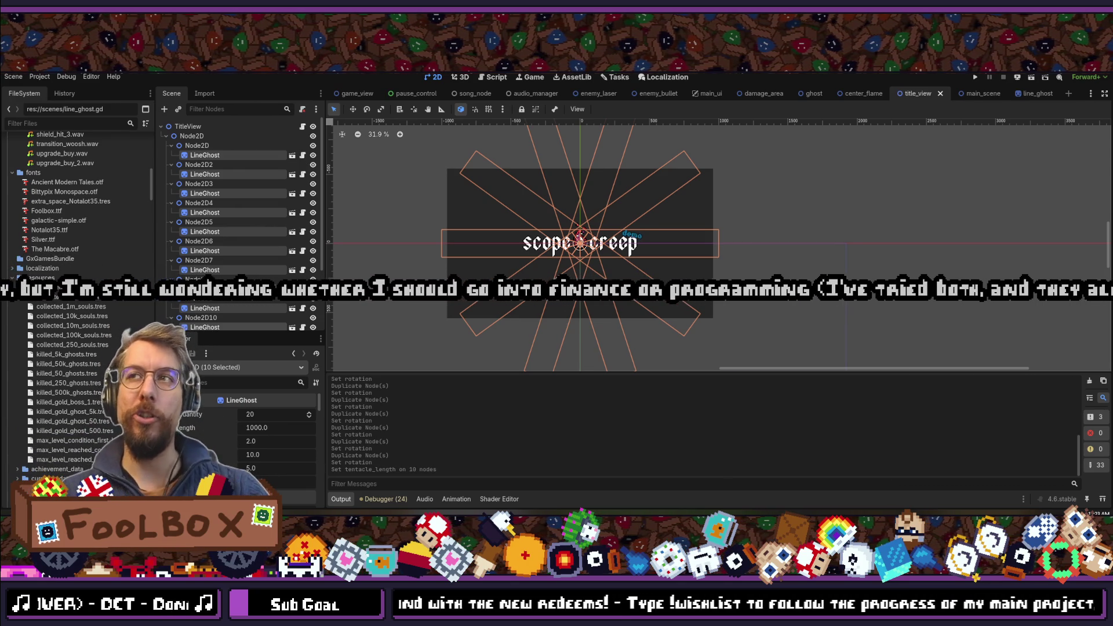
- Test-run the game to preview the red tentacles, stop it, and select the parent Node2D
{"action": "left_click", "coordinate": [975, 77]}
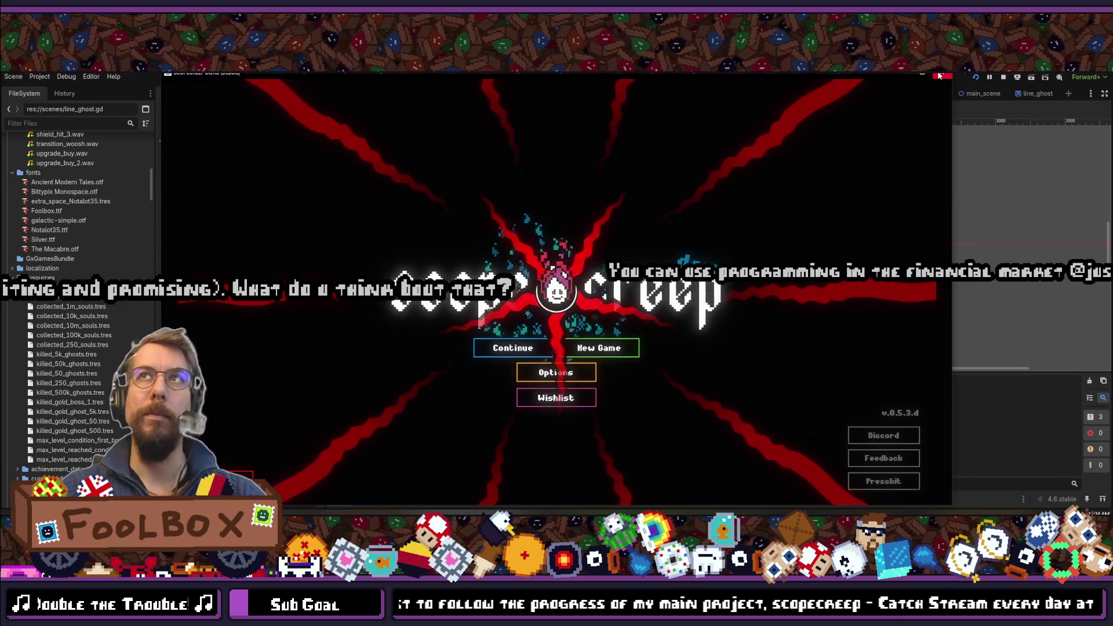
{"action": "key", "text": "F8"}
{"action": "left_click", "coordinate": [174, 136]}
- Collapse the ten tentacle groups, Node2D through Node2D10, in the Scene dock
{"action": "left_click", "coordinate": [171, 145]}
{"action": "left_click", "coordinate": [172, 155]}
{"action": "left_click", "coordinate": [172, 165]}
{"action": "left_click", "coordinate": [171, 174]}
{"action": "left_click", "coordinate": [171, 184]}
{"action": "left_click", "coordinate": [171, 193]}
{"action": "left_click", "coordinate": [171, 203]}
{"action": "left_click", "coordinate": [171, 213]}
{"action": "left_click", "coordinate": [172, 222]}
{"action": "left_click", "coordinate": [172, 230]}
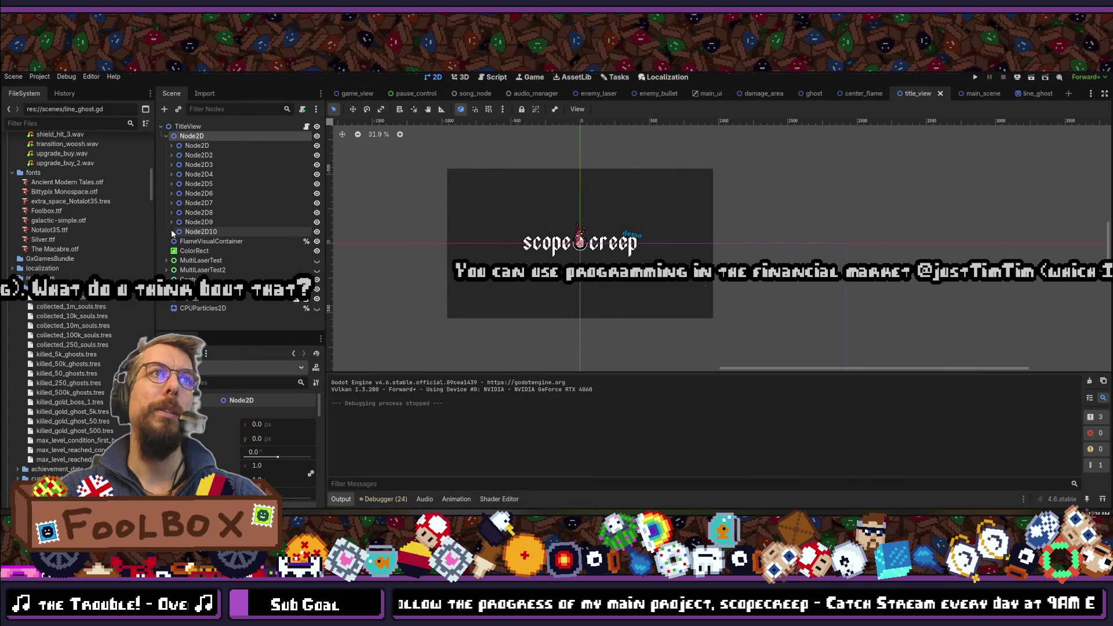
- Rename the tentacles' parent node to GhostLineContainer and set Access as Unique Name
{"action": "key", "text": "F2"}
{"action": "type", "text": "GhostLineContai"}
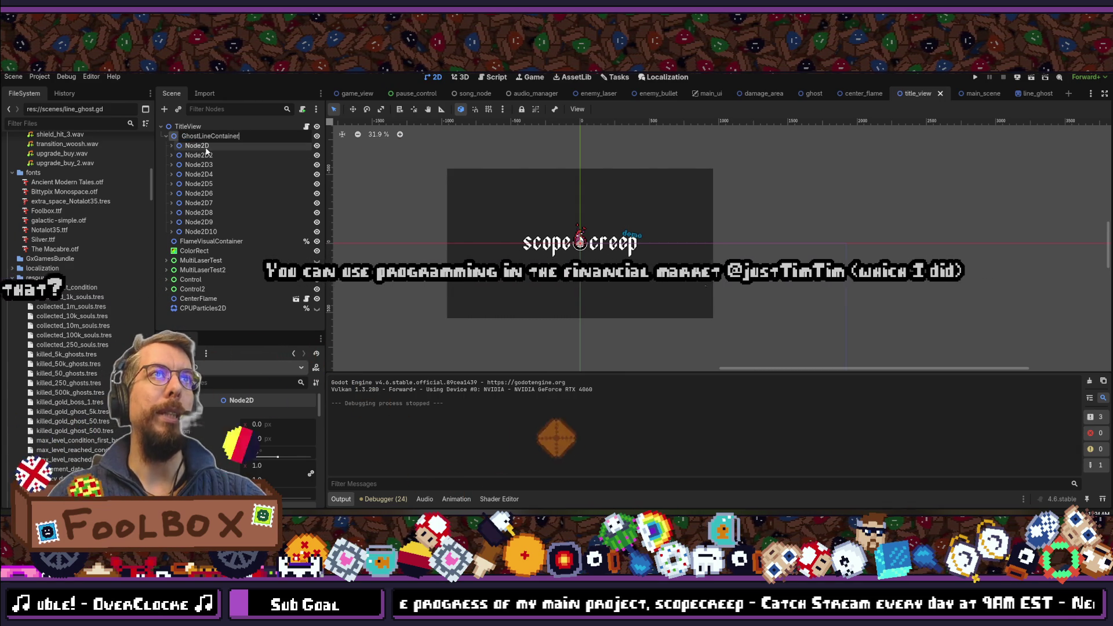
{"action": "type", "text": "ner"}
{"action": "key", "text": "Return"}
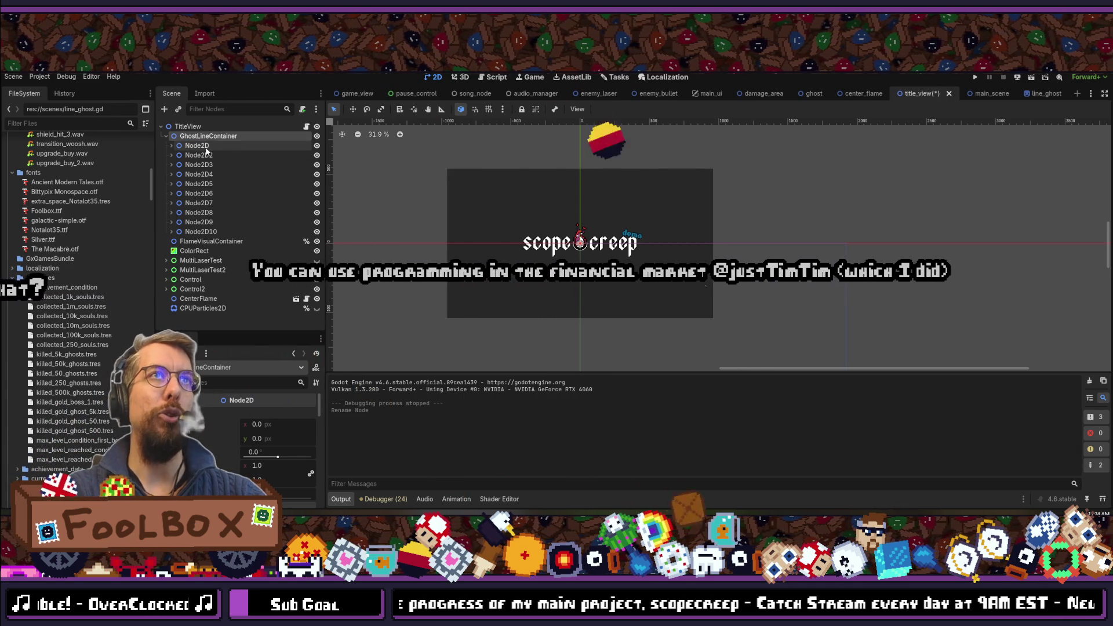
{"action": "right_click", "coordinate": [203, 142]}
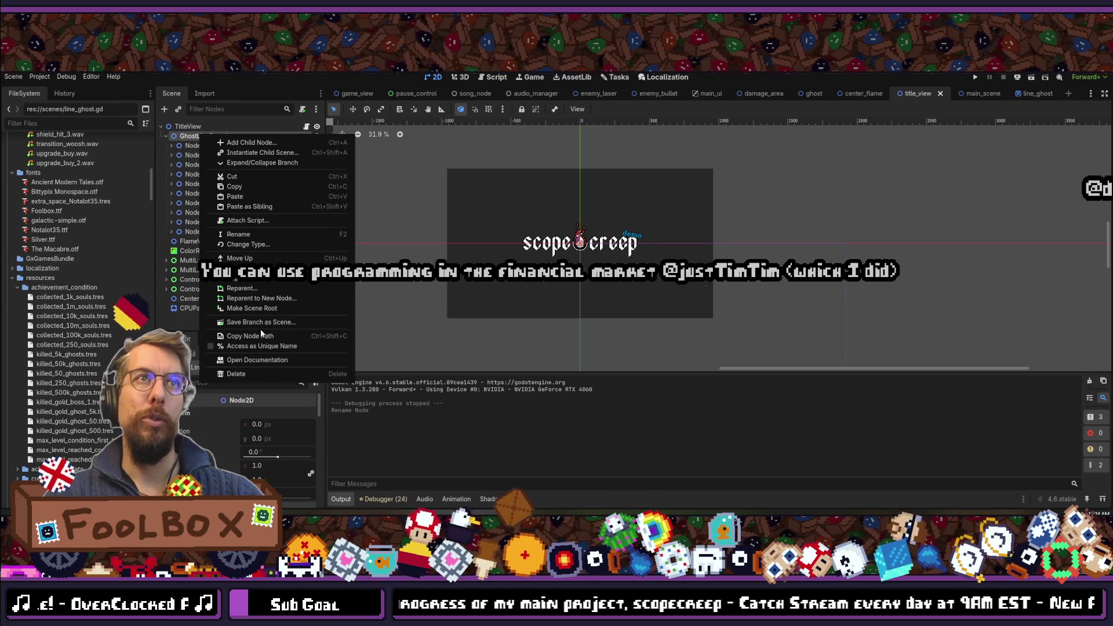
{"action": "left_click", "coordinate": [244, 341]}
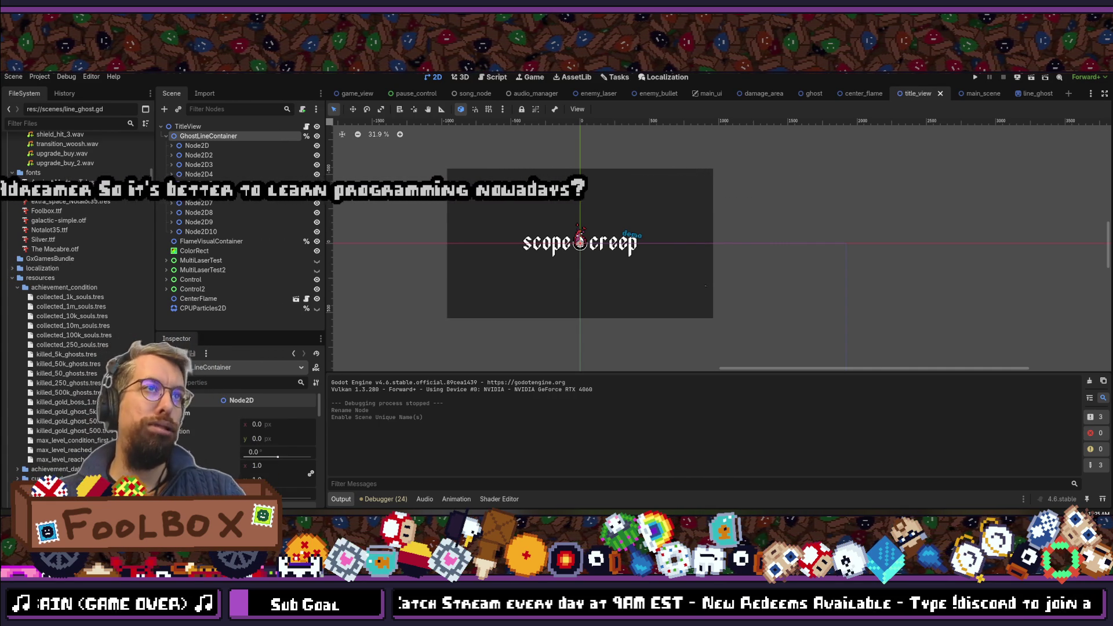
- Save the title_view scene and launch a fresh test run of the game
{"action": "key", "text": "ctrl+s"}
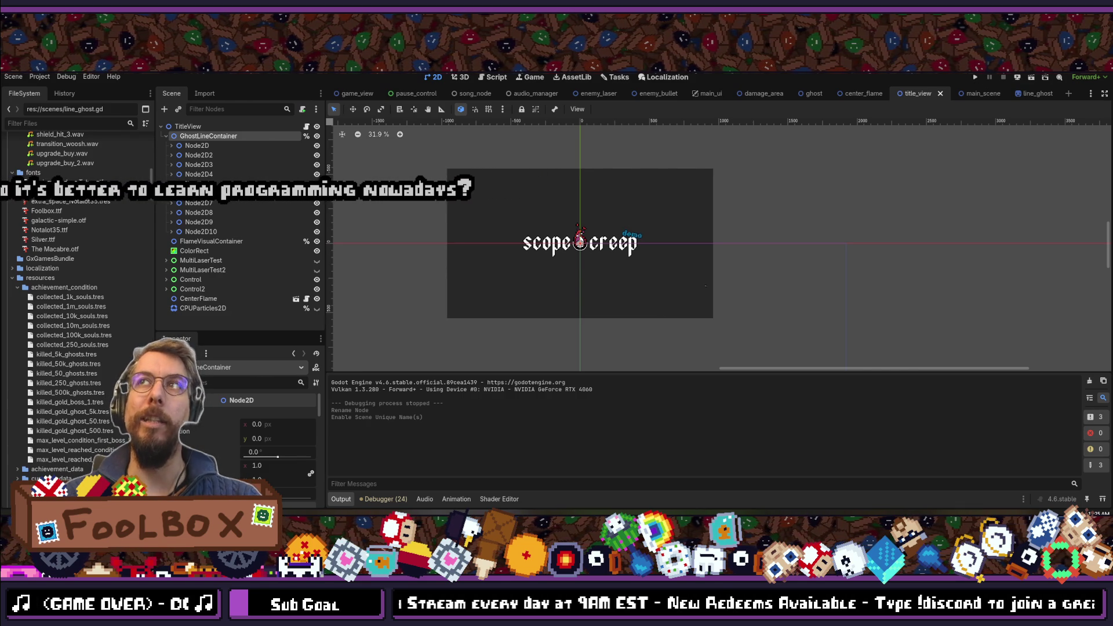
{"action": "key", "text": "ctrl+s"}
{"action": "key", "text": "ctrl+s"}
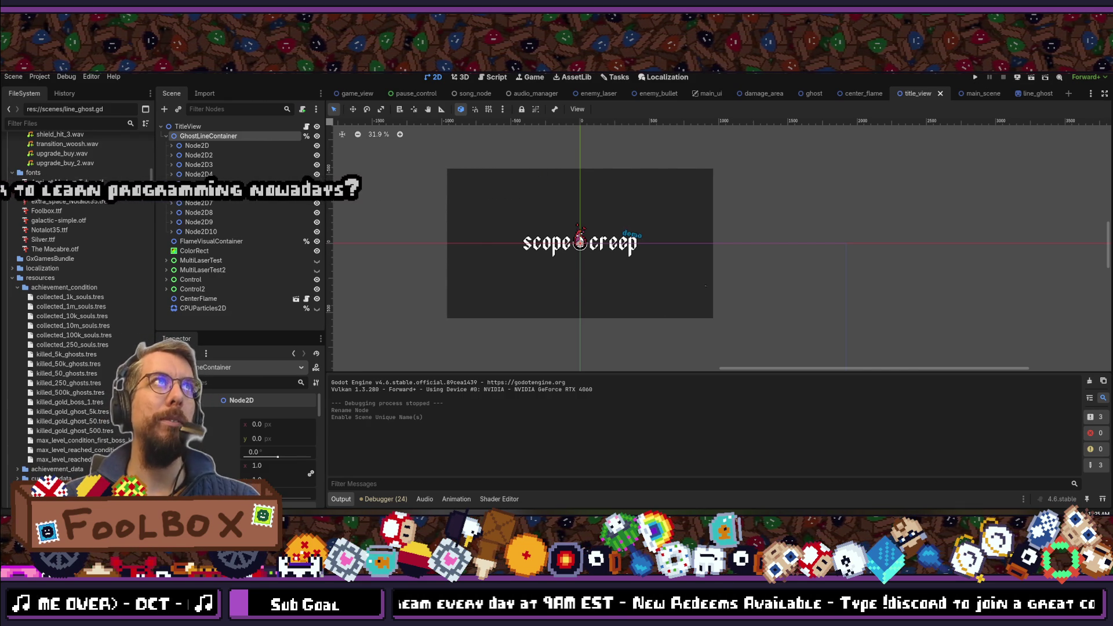
{"action": "key", "text": "ctrl+s"}
{"action": "left_click", "coordinate": [976, 77]}
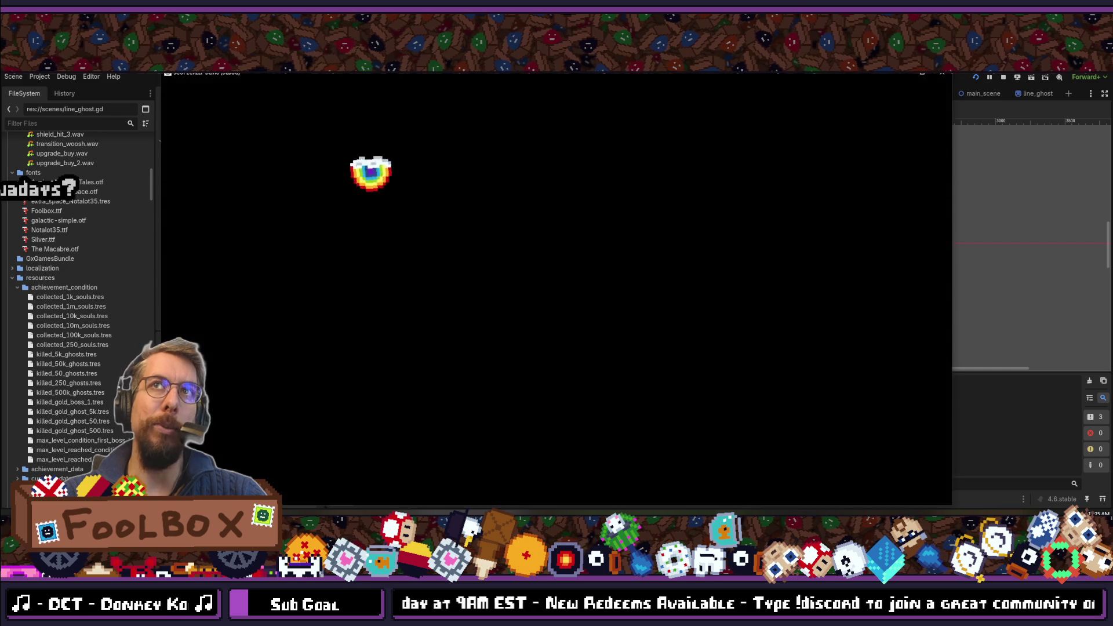
{"action": "left_click", "coordinate": [942, 76]}
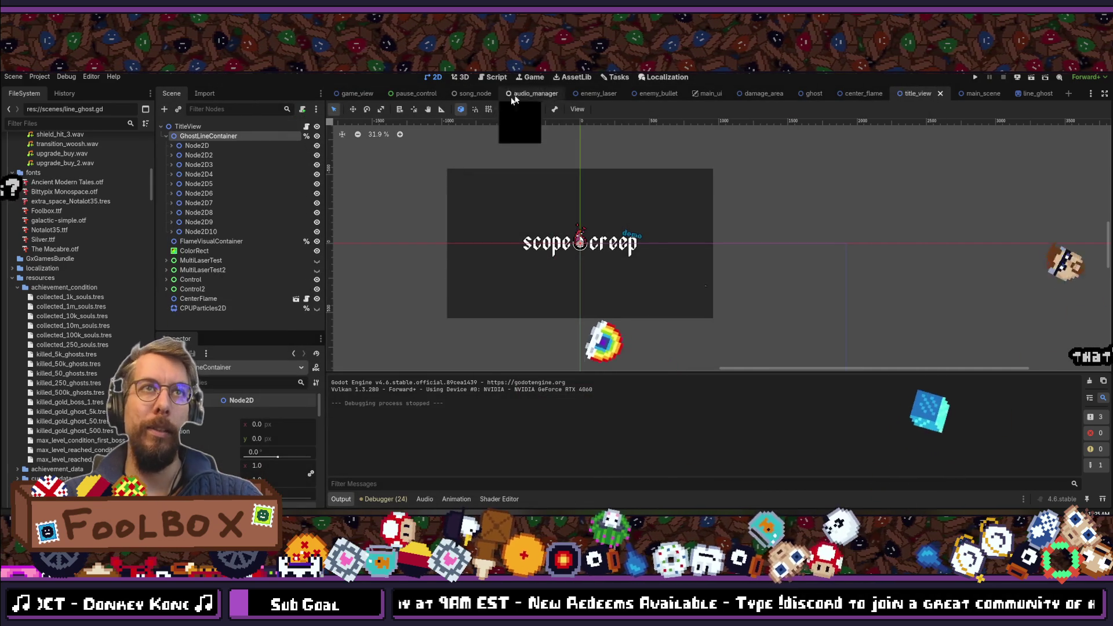
- In title_view.gd, add an onready reference to GhostLineContainer on line 17
{"action": "key", "text": "F5"}
{"action": "key", "text": "alt+Tab"}
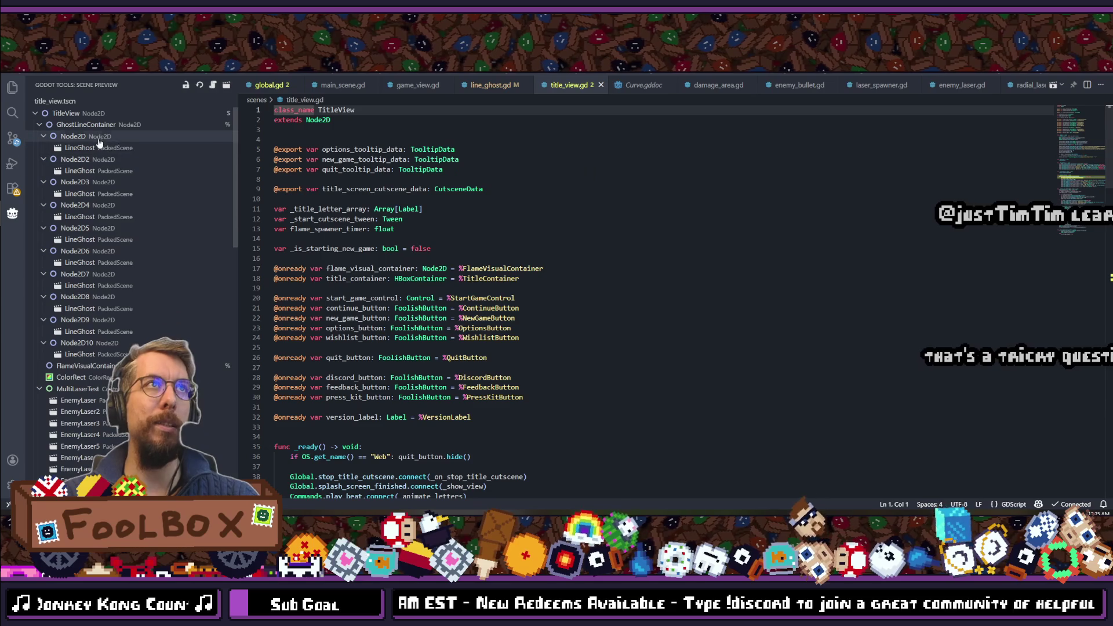
{"action": "left_click", "coordinate": [388, 257]}
{"action": "key", "text": "Return"}
{"action": "key", "text": "Return"}
{"action": "key", "text": "Up"}
{"action": "key", "text": "ctrl+z"}
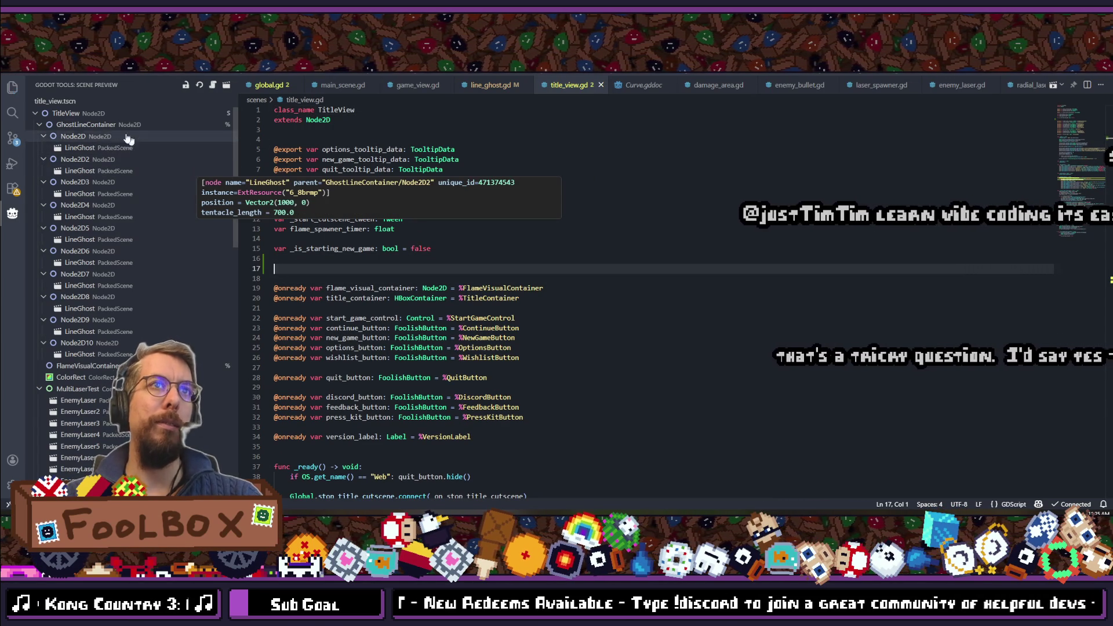
{"action": "left_click_drag", "start_coordinate": [301, 266], "coordinate": [356, 268]}
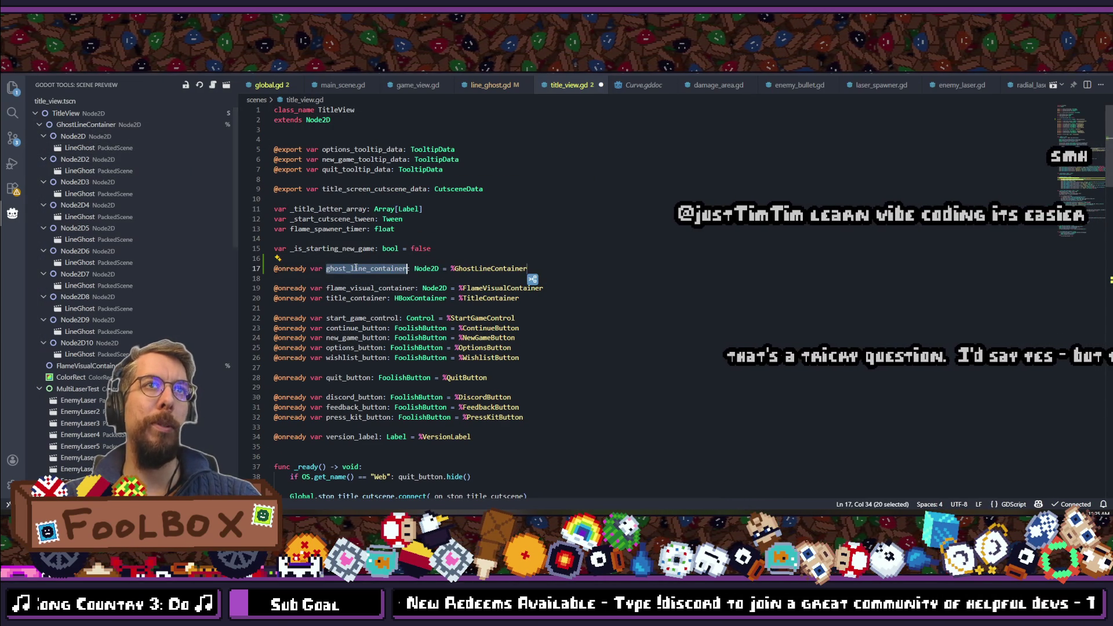
{"action": "scroll", "coordinate": [383, 271], "scroll_direction": "down", "scroll_amount": 15}
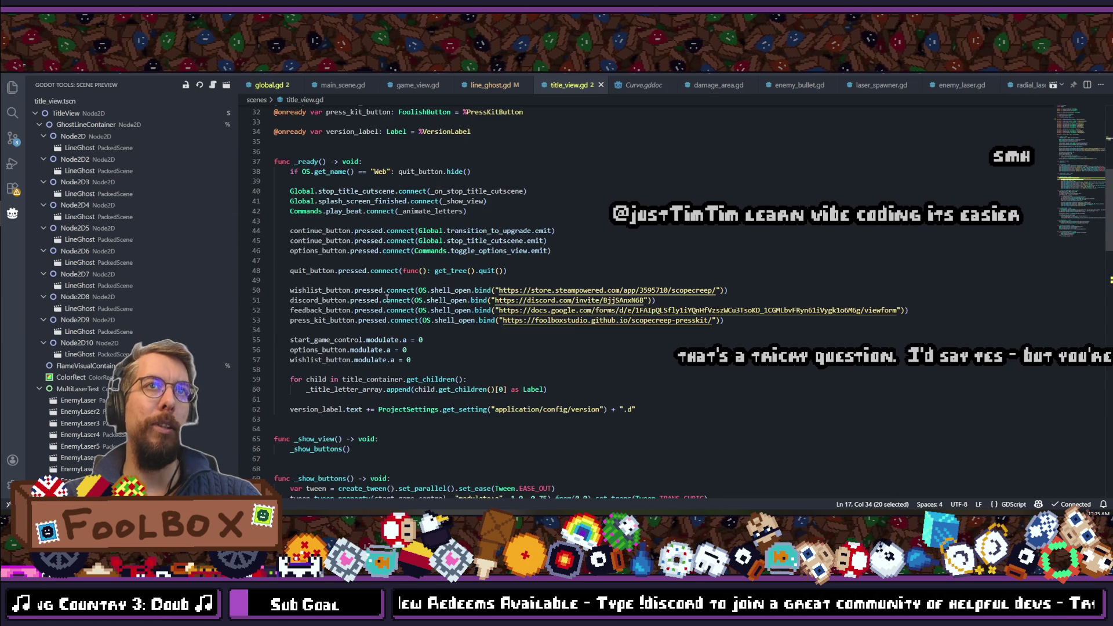
{"action": "scroll", "coordinate": [371, 295], "scroll_direction": "down", "scroll_amount": 3}
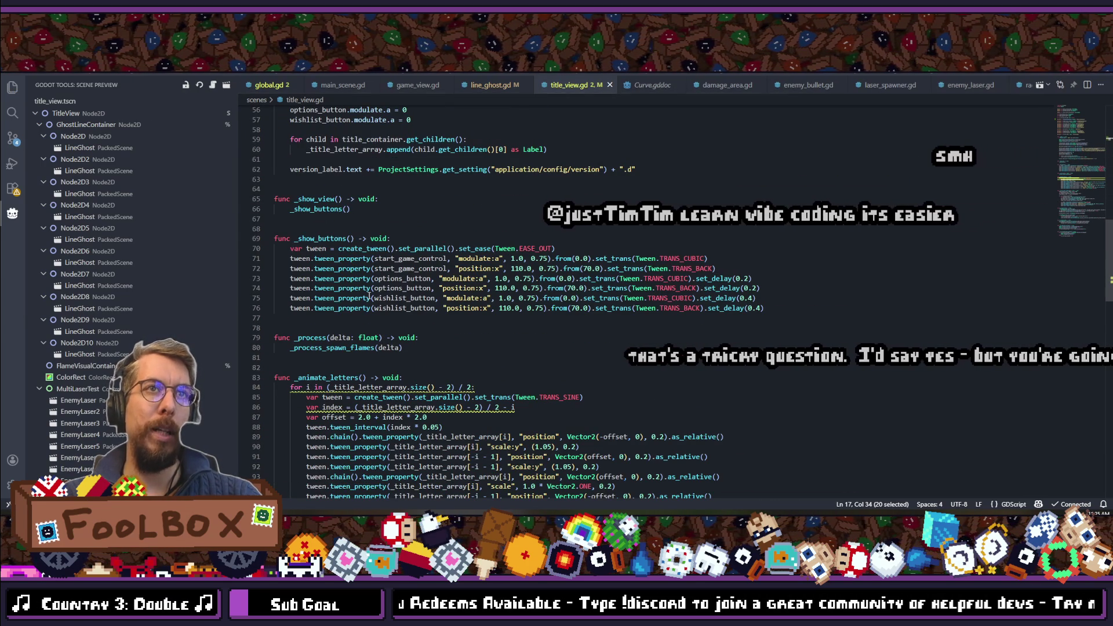
- Add 'ghost_line_container.rotation_degrees += 20.0 * delta' to _process and save the script
{"action": "left_click", "coordinate": [446, 340]}
{"action": "key", "text": "Return"}
{"action": "key", "text": "ctrl+v"}
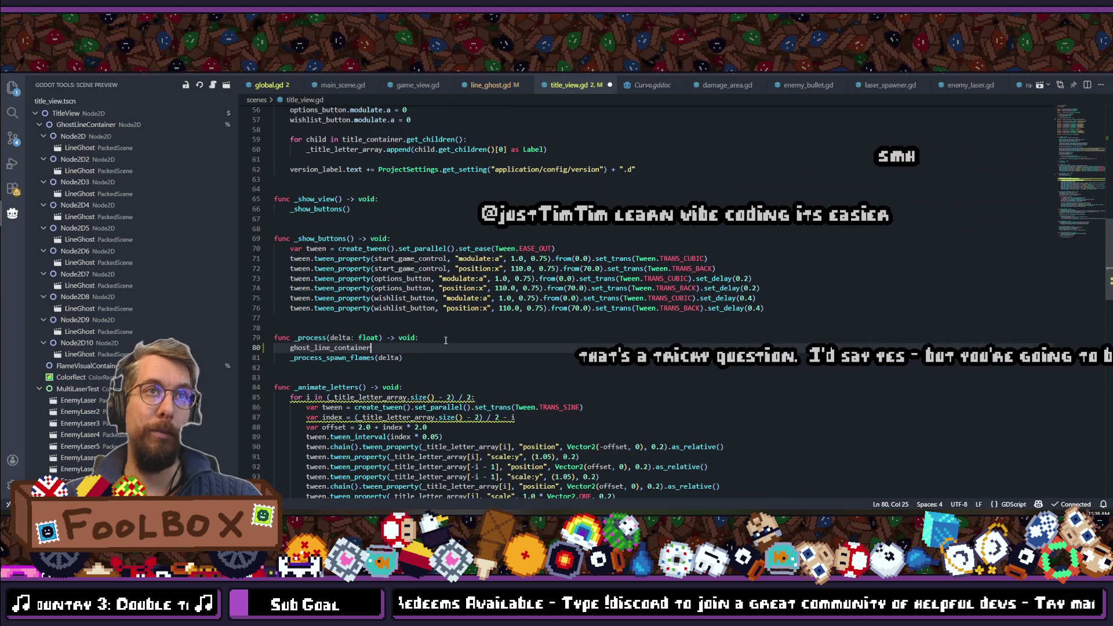
{"action": "type", "text": ".rot"}
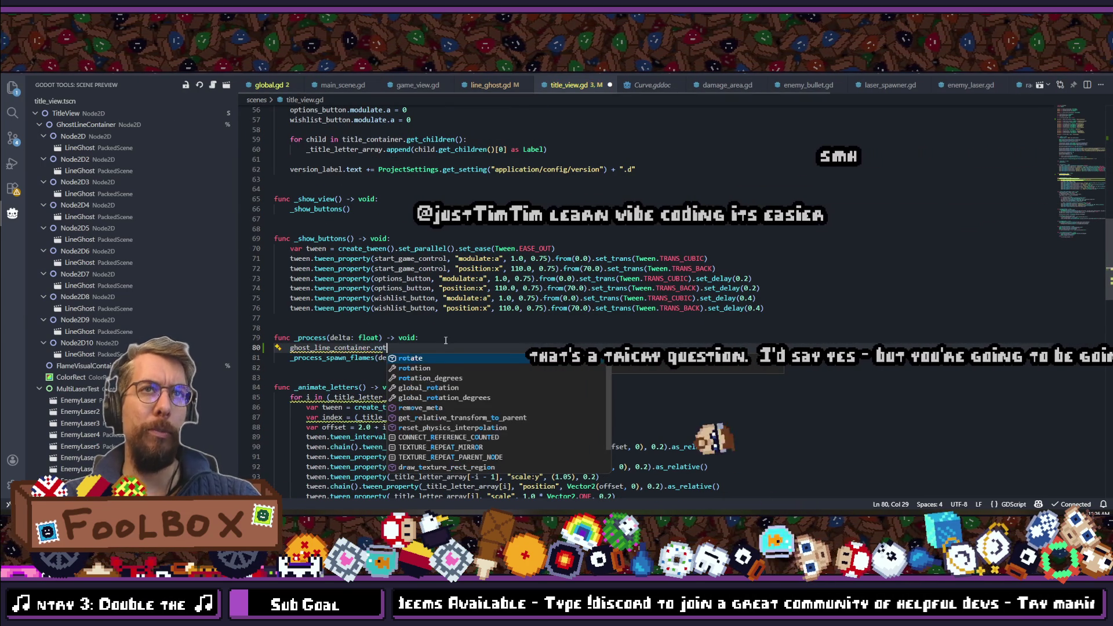
{"action": "type", "text": "ation "}
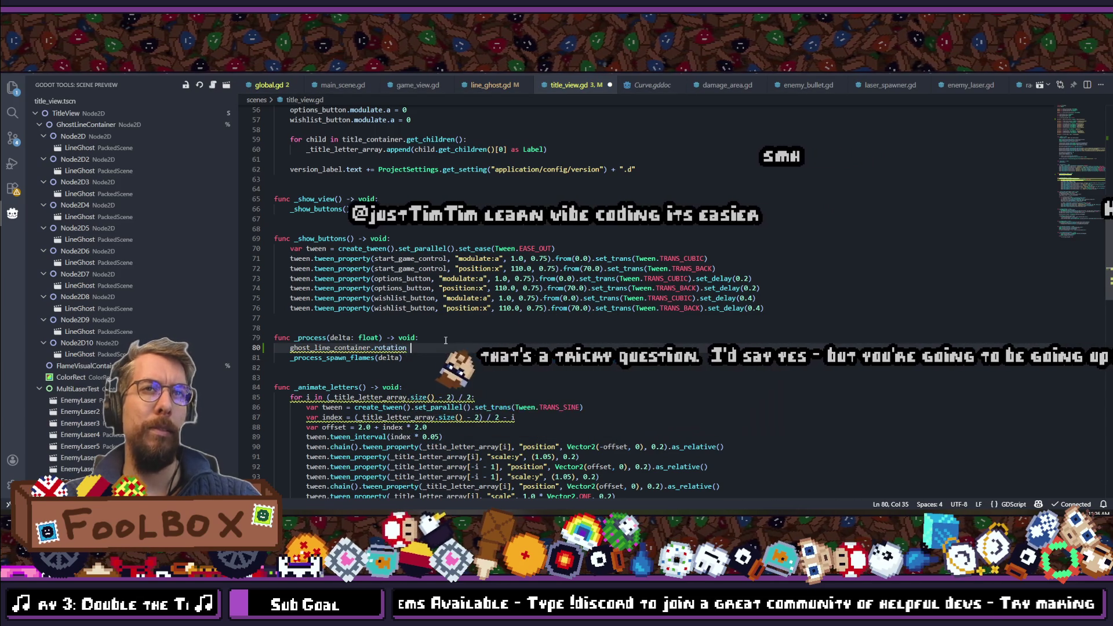
{"action": "type", "text": "_degrees +="}
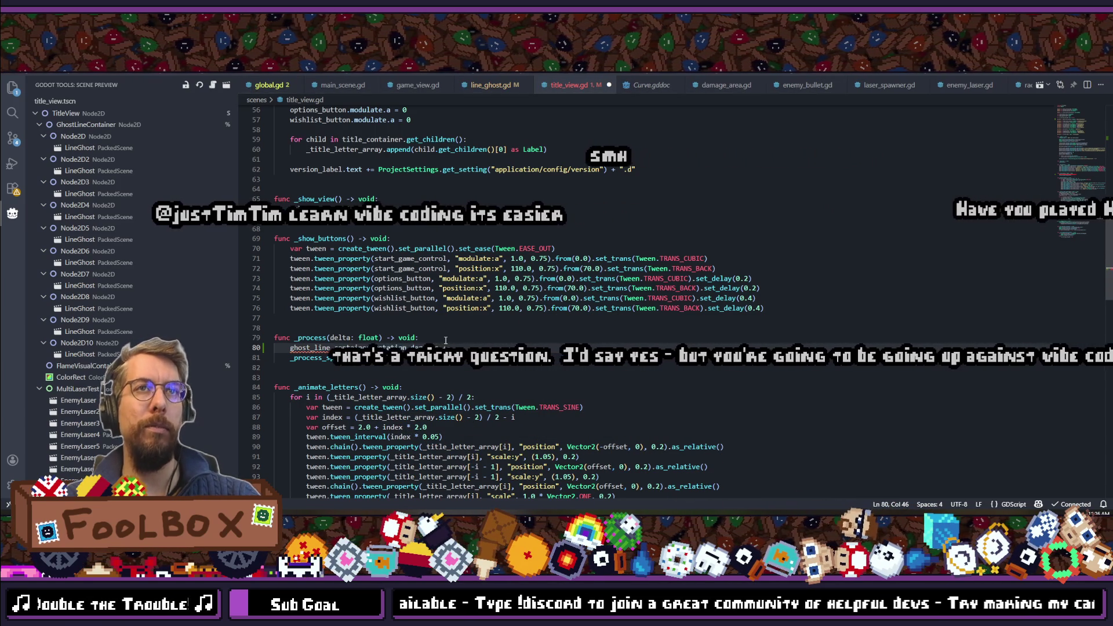
{"action": "type", "text": " 20"}
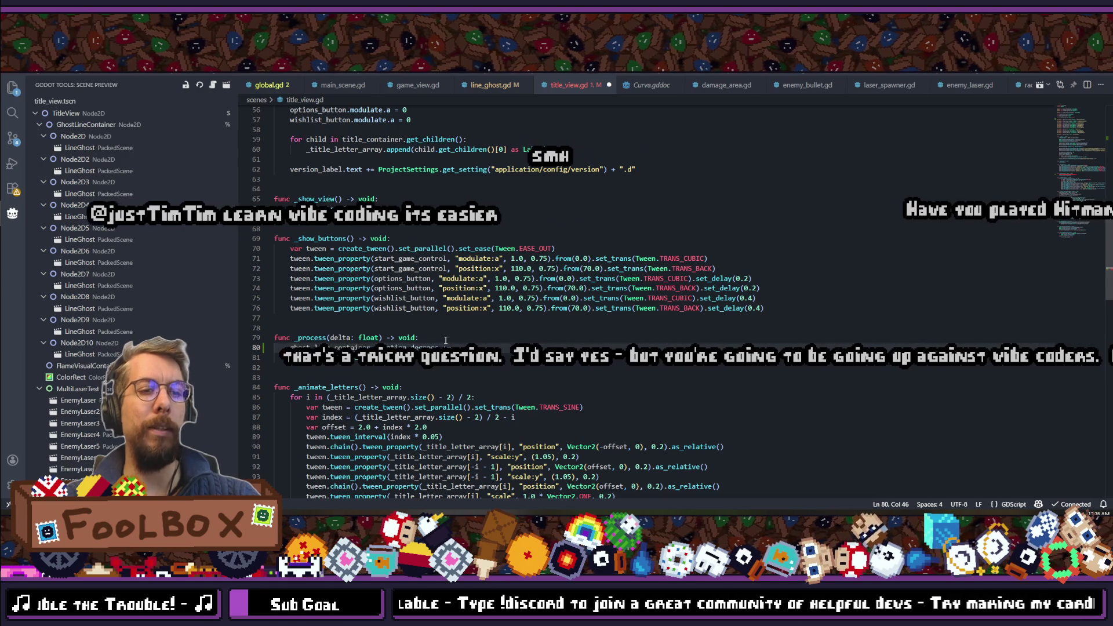
{"action": "type", "text": " * de"}
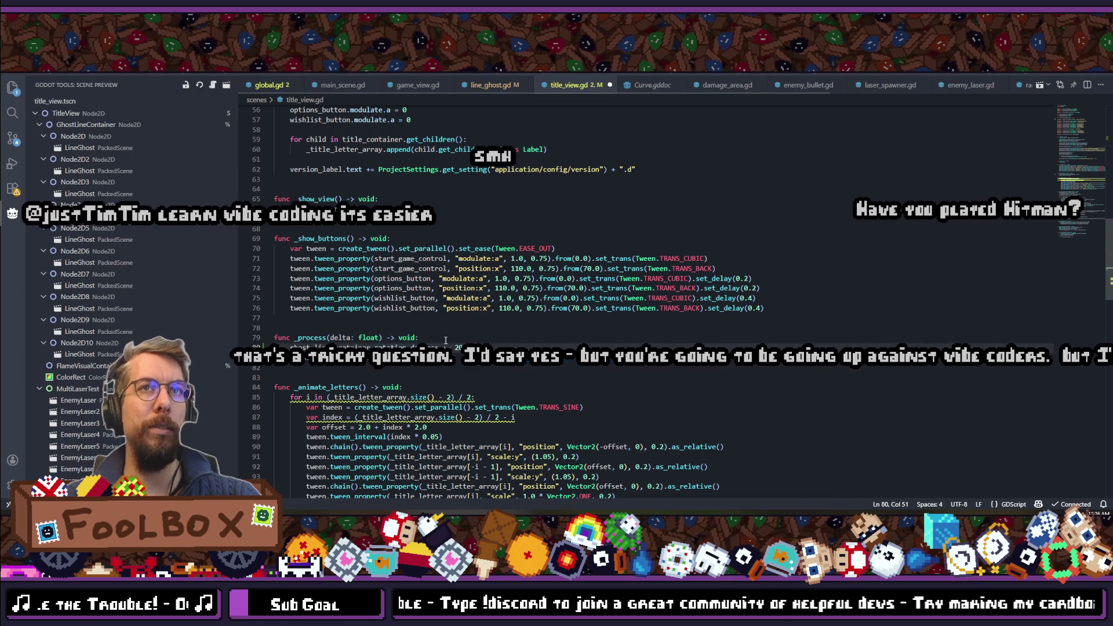
{"action": "type", "text": "delta"}
{"action": "key", "text": "ctrl+s"}
{"action": "scroll", "coordinate": [446, 340], "scroll_direction": "up", "scroll_amount": 9}
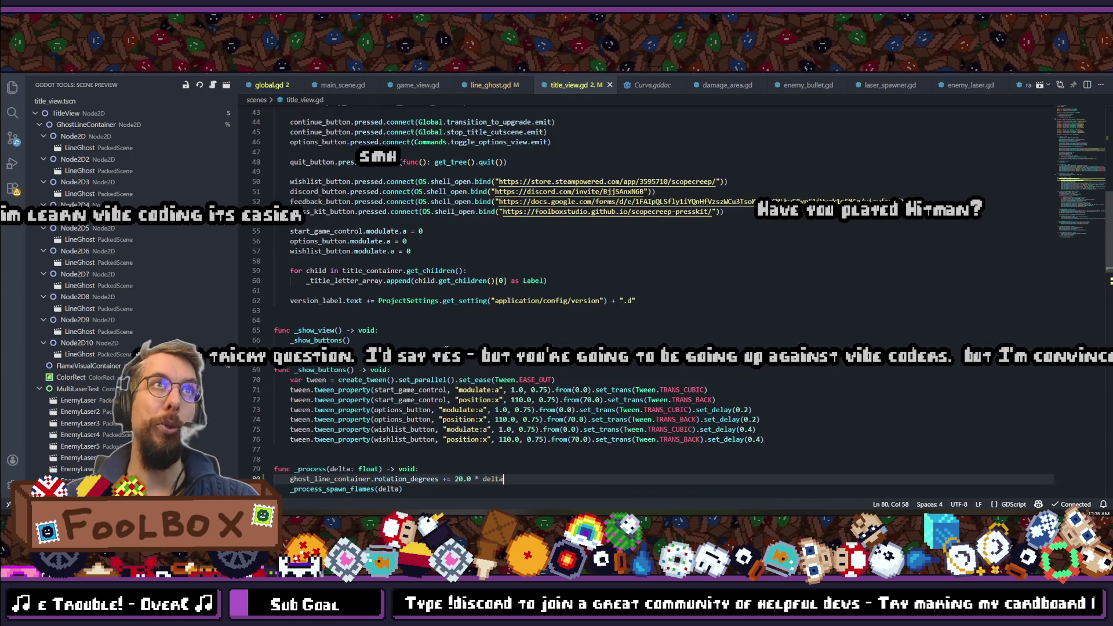
{"action": "key", "text": "alt+Tab"}
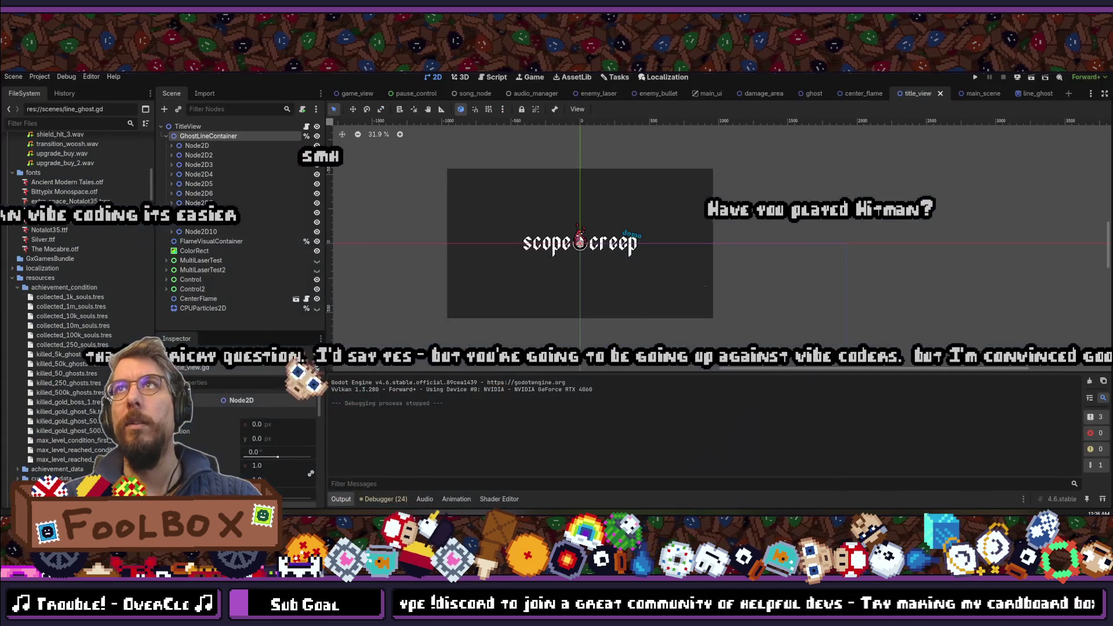
{"action": "key", "text": "F5"}
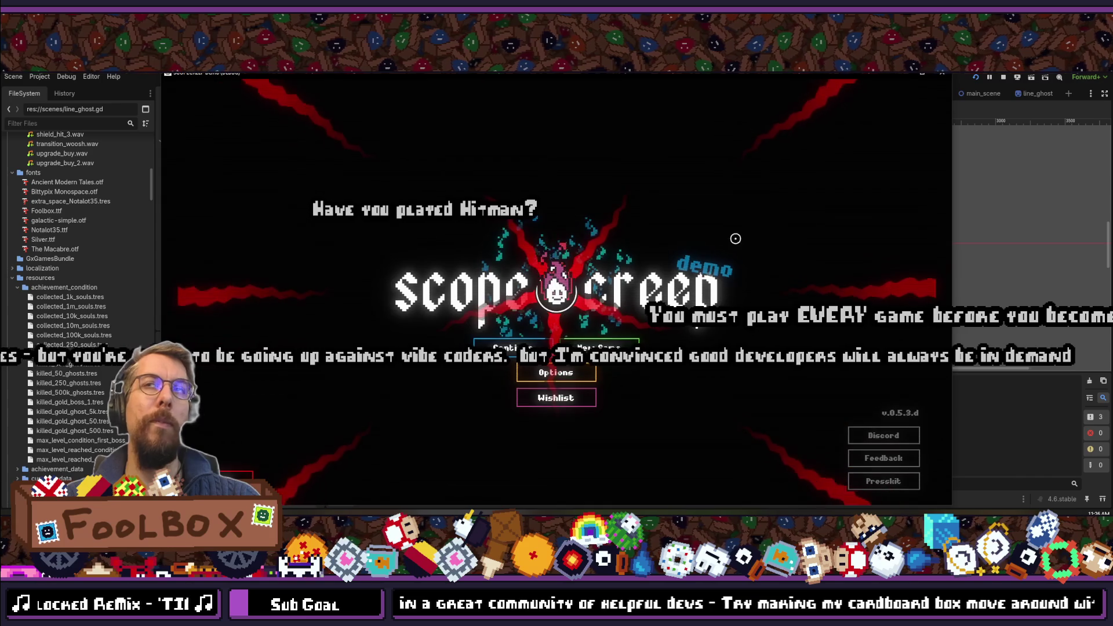
{"action": "left_click", "coordinate": [943, 78]}
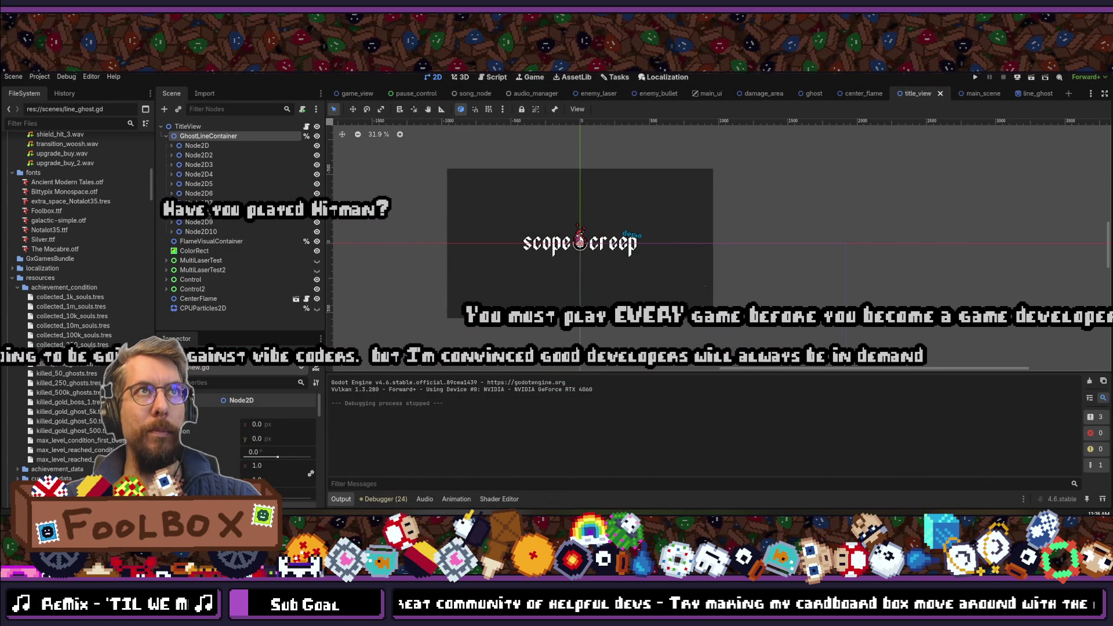
{"action": "key", "text": "alt+Tab"}
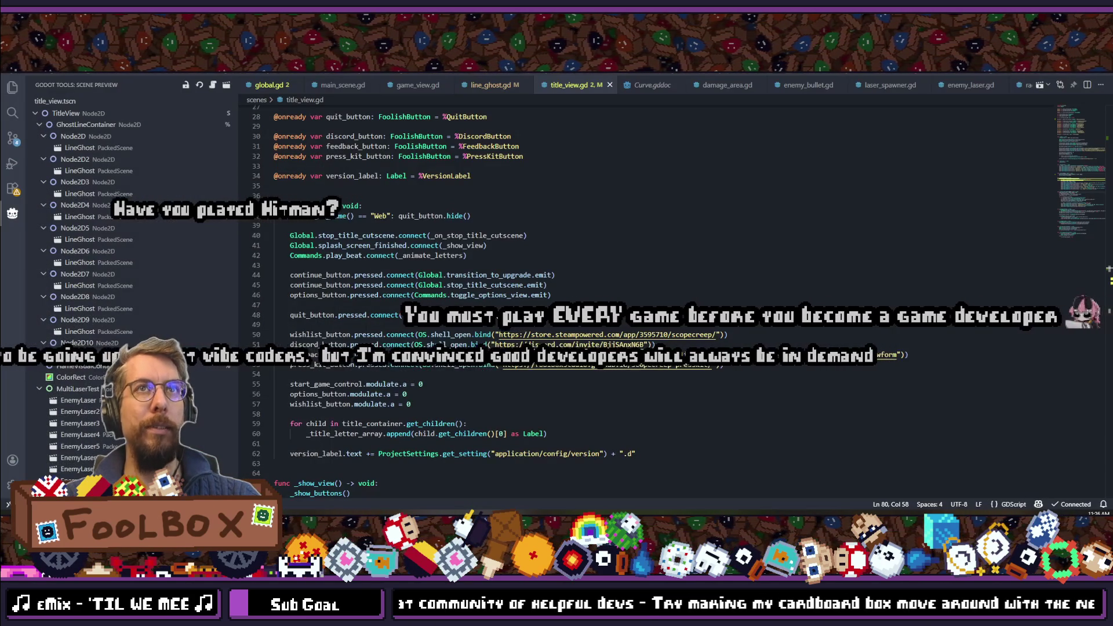
{"action": "key", "text": "alt+Tab"}
- Expand all ten Node2D groups, Node2D through Node2D10, to reveal their LineGhosts
{"action": "left_click", "coordinate": [172, 146]}
{"action": "left_click", "coordinate": [172, 165]}
{"action": "left_click", "coordinate": [171, 184]}
{"action": "left_click", "coordinate": [172, 203]}
{"action": "left_click", "coordinate": [172, 222]}
{"action": "left_click", "coordinate": [171, 241]}
{"action": "left_click", "coordinate": [172, 260]}
{"action": "left_click", "coordinate": [172, 280]}
{"action": "left_click", "coordinate": [172, 299]}
{"action": "scroll", "coordinate": [172, 287], "scroll_direction": "down", "scroll_amount": 1}
{"action": "left_click", "coordinate": [172, 292]}
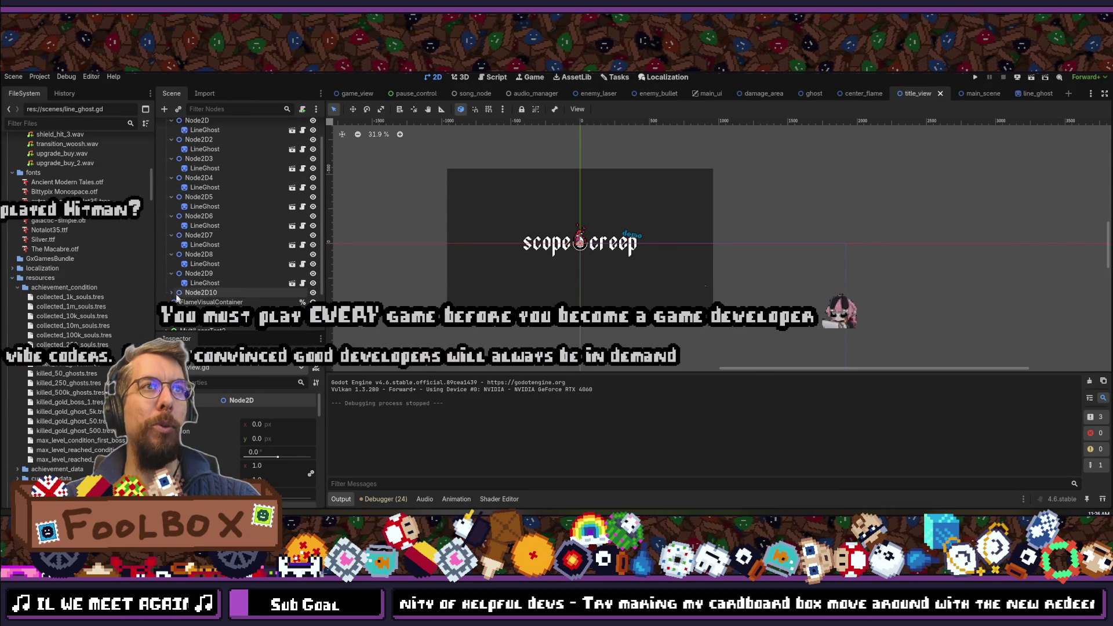
- Select all ten LineGhost tentacles together in the Scene dock
{"action": "left_click", "coordinate": [201, 302]}
{"action": "left_click", "coordinate": [203, 283], "text": "ctrl"}
{"action": "left_click", "coordinate": [204, 264], "text": "ctrl"}
{"action": "left_click", "coordinate": [206, 245], "text": "ctrl"}
{"action": "left_click", "coordinate": [207, 226], "text": "ctrl"}
{"action": "left_click", "coordinate": [208, 207], "text": "ctrl"}
{"action": "left_click", "coordinate": [209, 187], "text": "ctrl"}
{"action": "left_click", "coordinate": [210, 169], "text": "ctrl"}
{"action": "left_click", "coordinate": [210, 149], "text": "ctrl"}
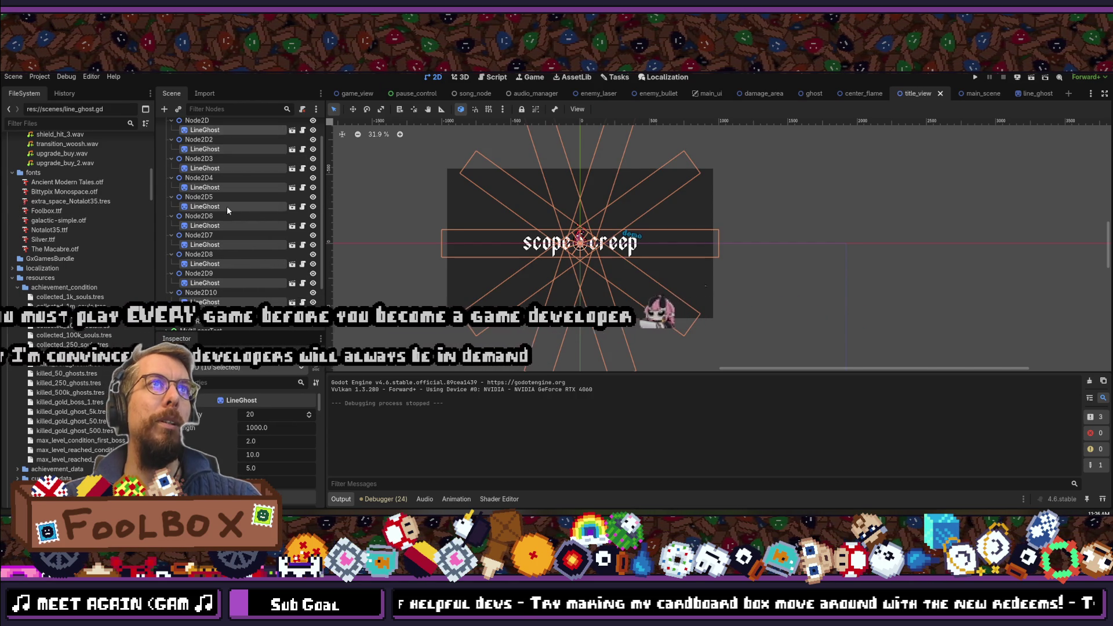
{"action": "scroll", "coordinate": [209, 174], "scroll_direction": "up", "scroll_amount": 1}
{"action": "left_click", "coordinate": [206, 155], "text": "ctrl"}
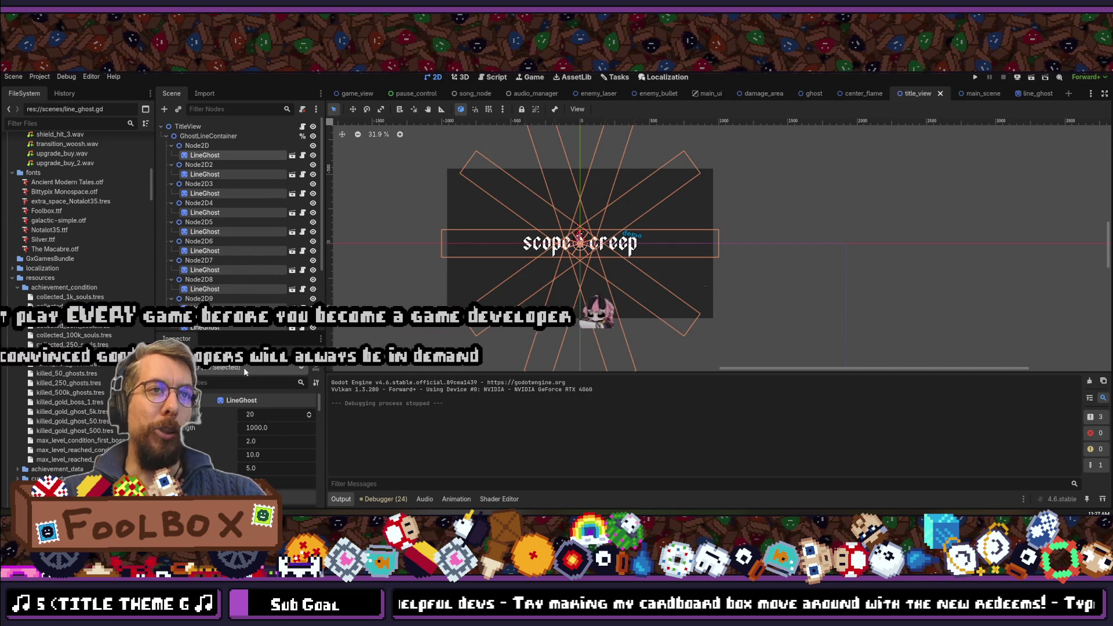
- Set the tentacles' Position x to 1250 and tentacle length to 850, then save title_view
{"action": "left_click", "coordinate": [230, 379]}
{"action": "type", "text": "position"}
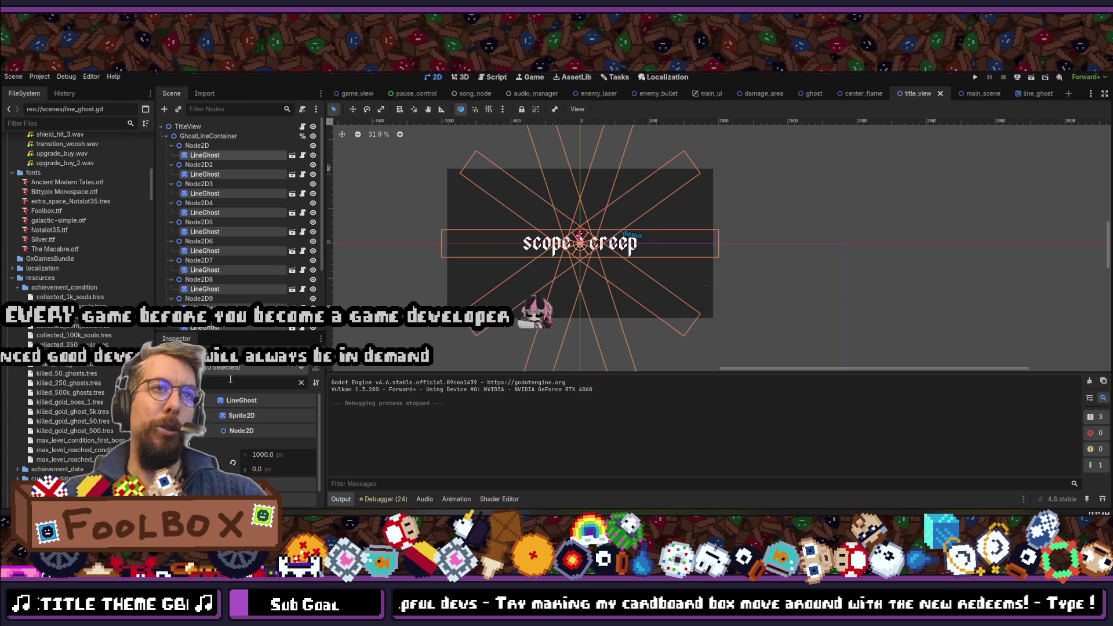
{"action": "left_click", "coordinate": [282, 454]}
{"action": "type", "text": "1250"}
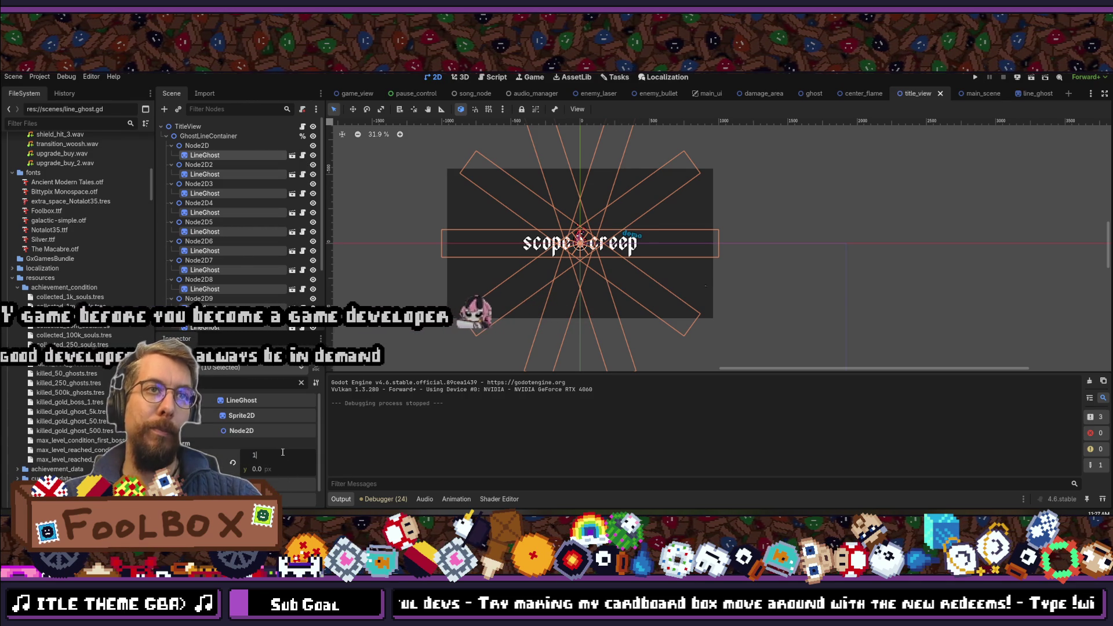
{"action": "key", "text": "Return"}
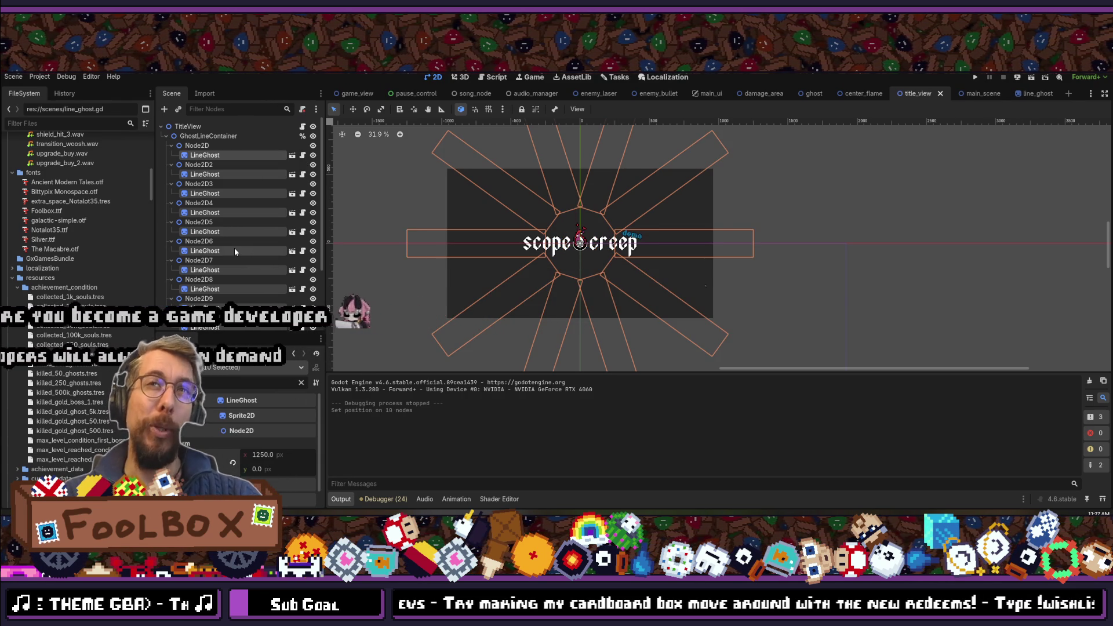
{"action": "left_click", "coordinate": [301, 383]}
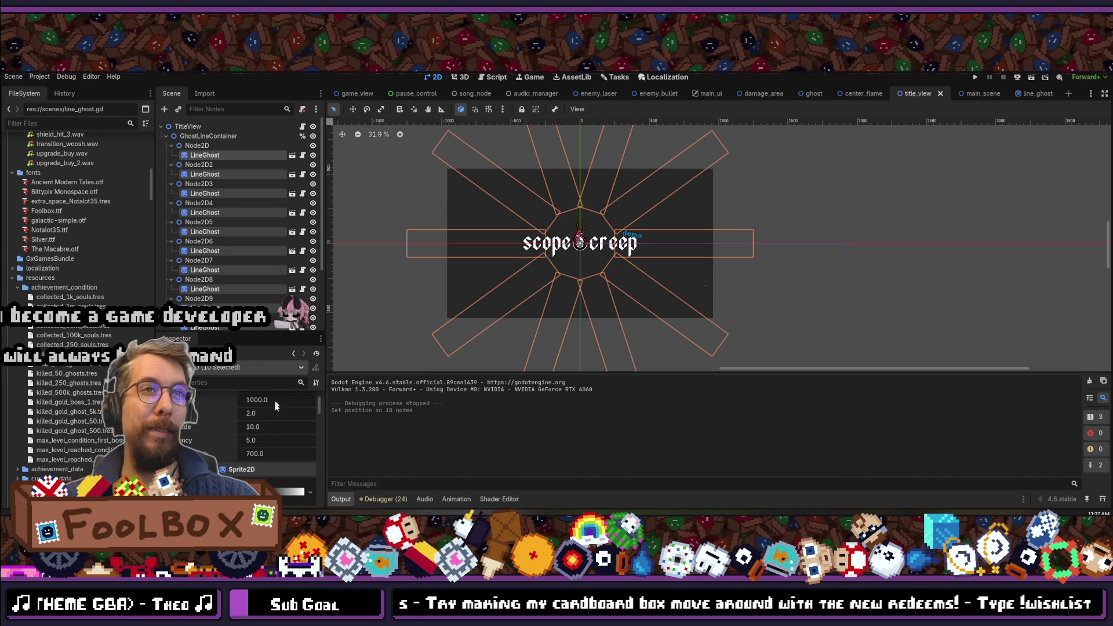
{"action": "left_click", "coordinate": [279, 454]}
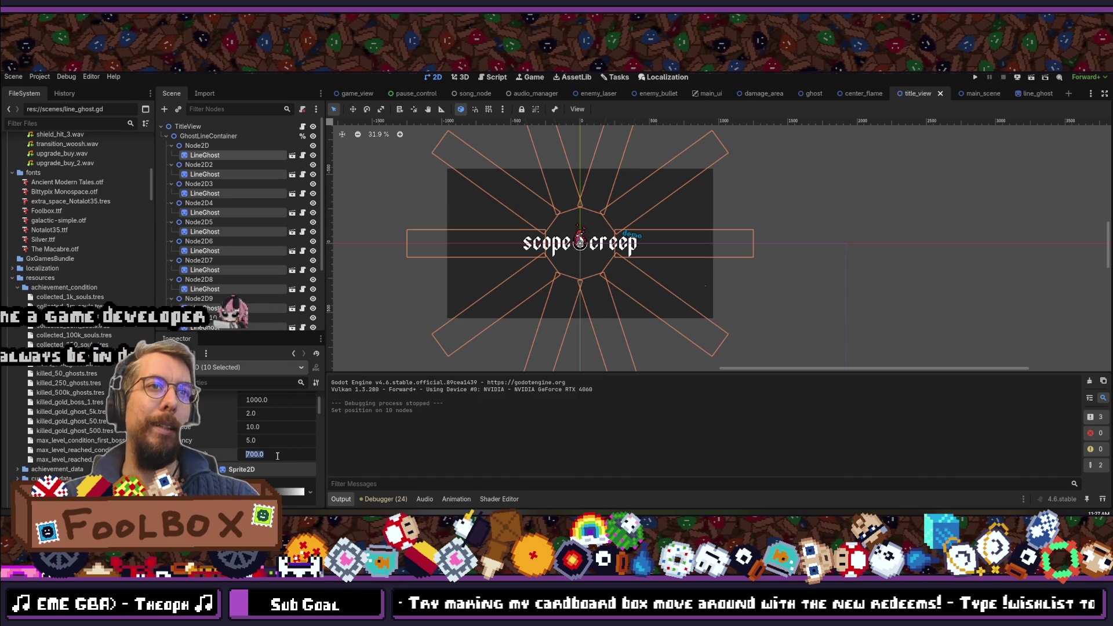
{"action": "type", "text": "850"}
{"action": "key", "text": "ctrl+s"}
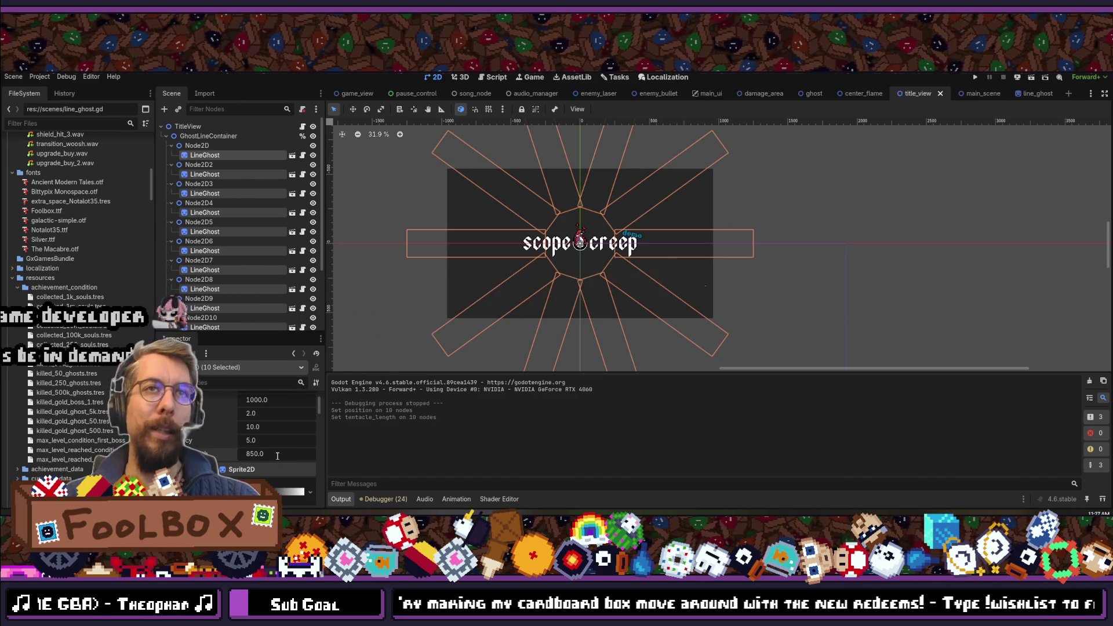
{"action": "scroll", "coordinate": [264, 453], "scroll_direction": "up", "scroll_amount": 1}
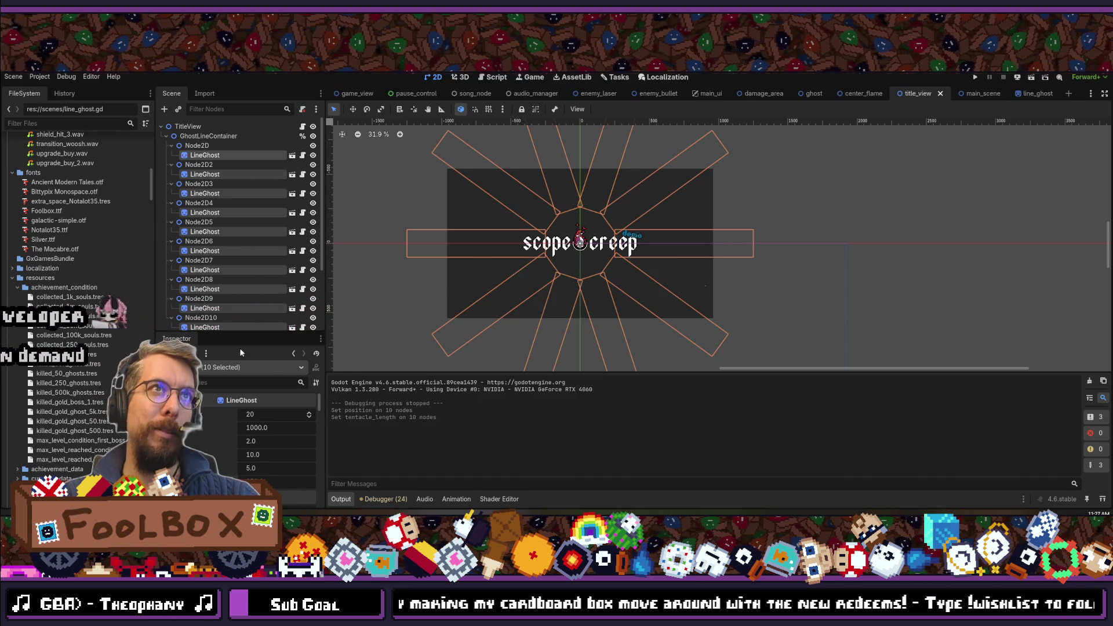
{"action": "key", "text": "alt+Tab"}
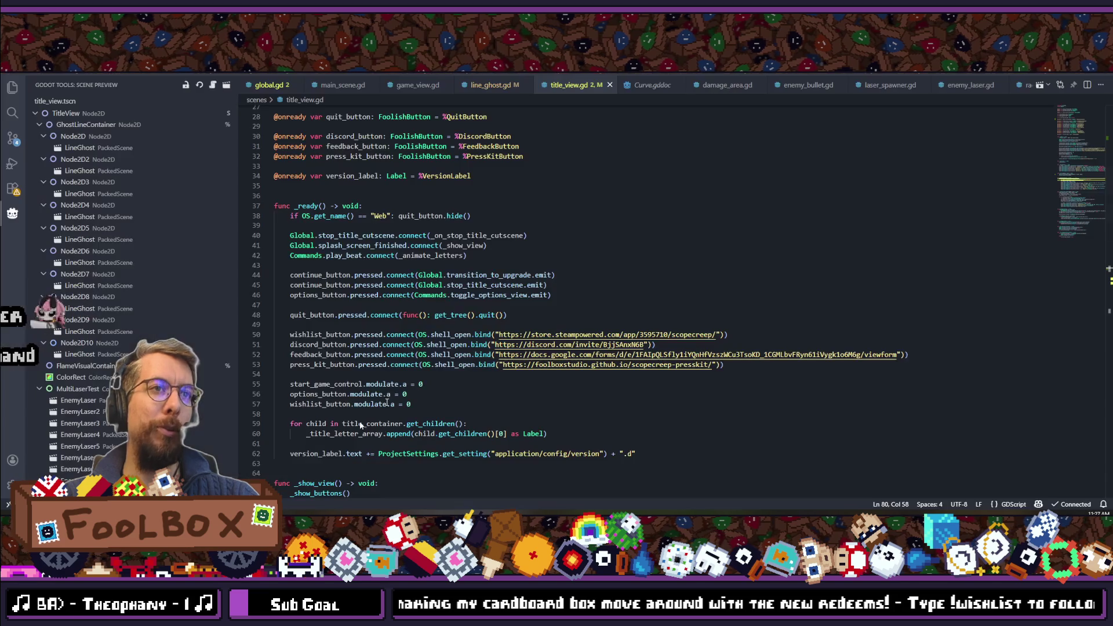
- Change the rotation line on line 80 of title_view.gd from 20.0 to 5.0 * delta
{"action": "scroll", "coordinate": [535, 326], "scroll_direction": "down", "scroll_amount": 10}
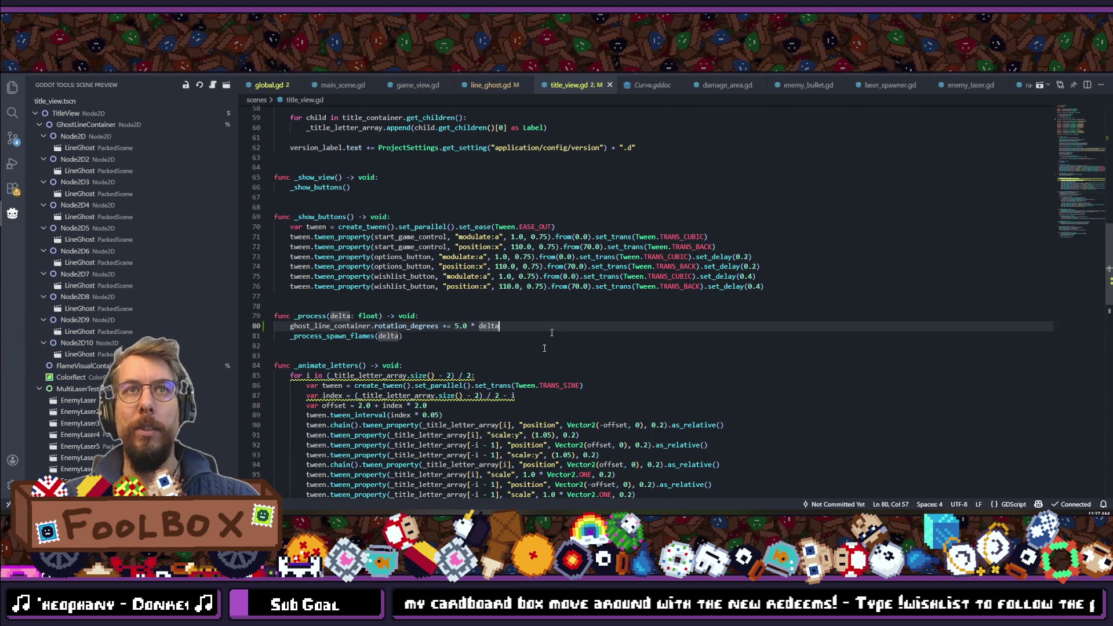
{"action": "scroll", "coordinate": [480, 318], "scroll_direction": "up", "scroll_amount": 9}
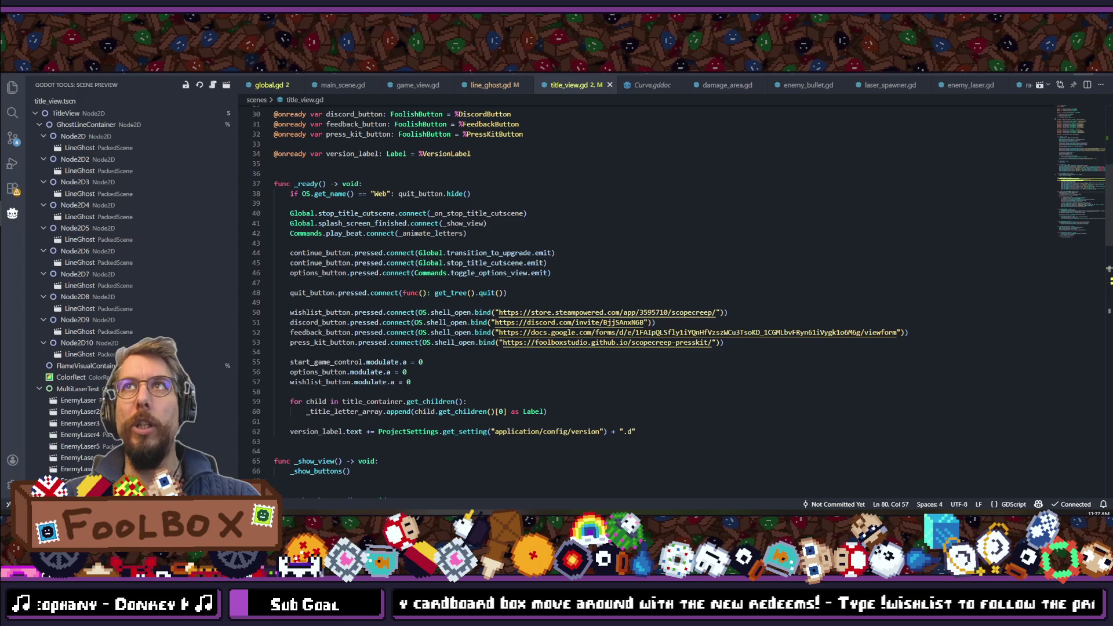
{"action": "key", "text": "alt+Tab"}
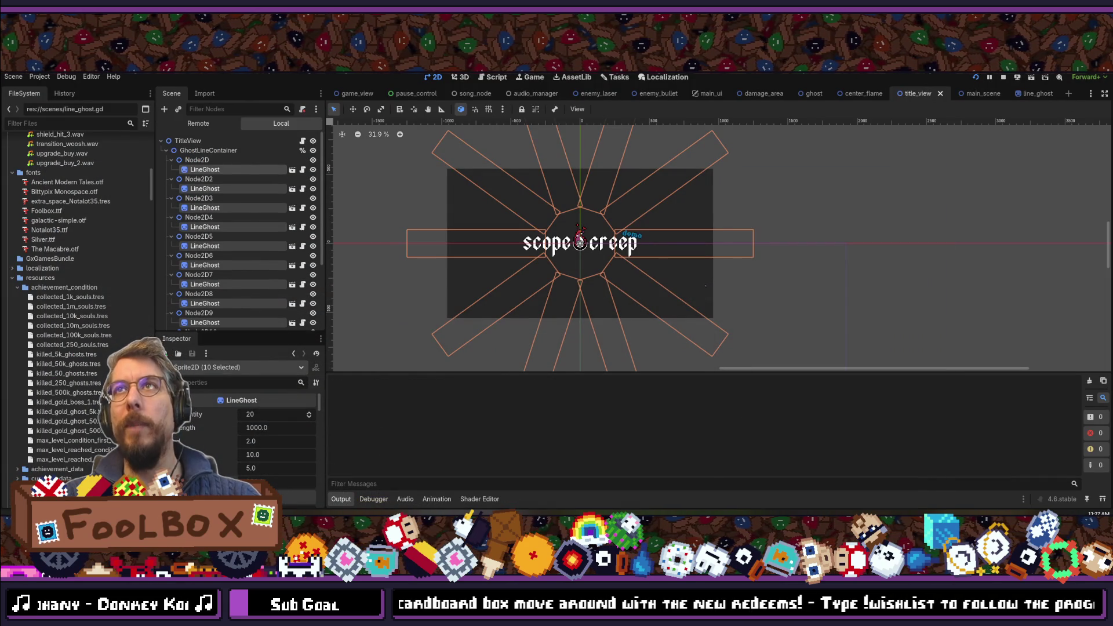
- Launch the game with F5 to see the red tentacles across the scopecreep title screen
{"action": "key", "text": "F5"}
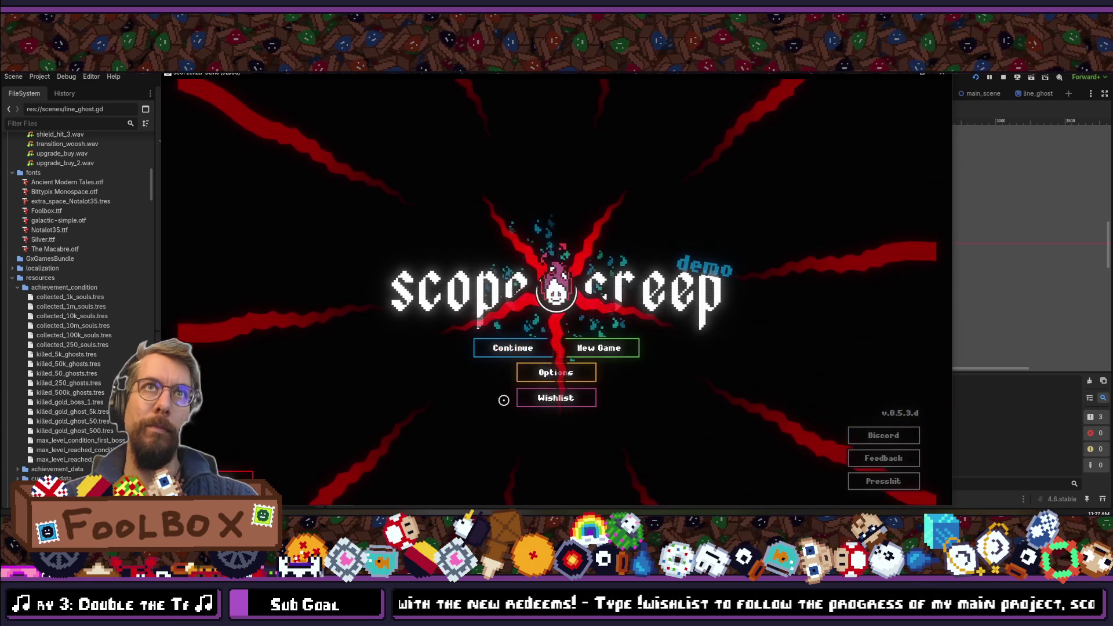
- Start playing from the title screen, then switch the running game to fullscreen with F11
{"action": "left_click", "coordinate": [510, 353]}
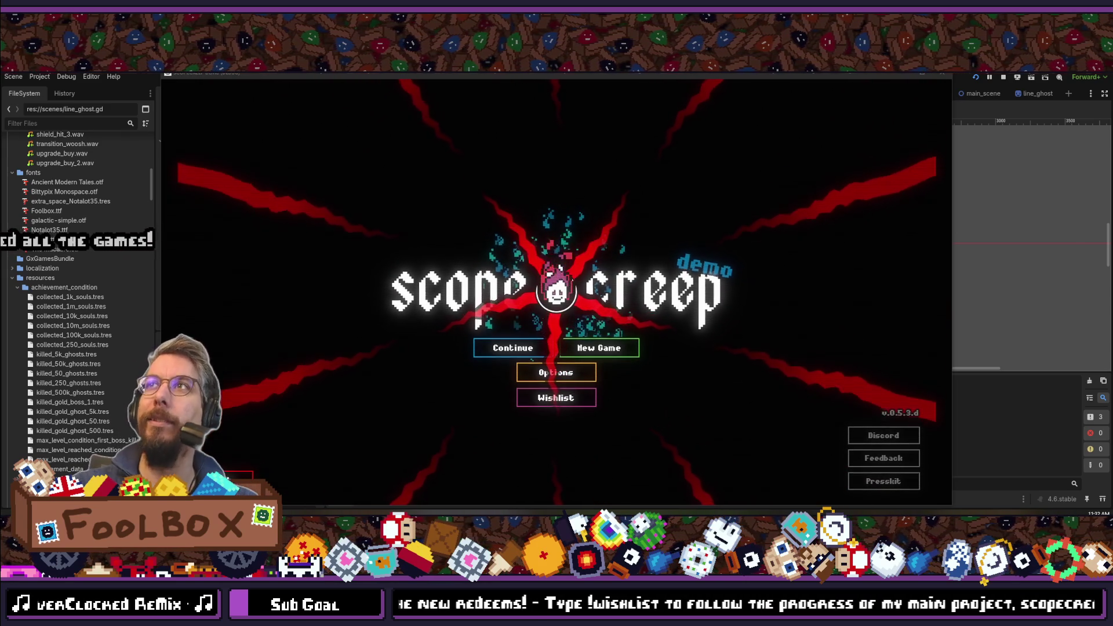
{"action": "key", "text": "F11"}
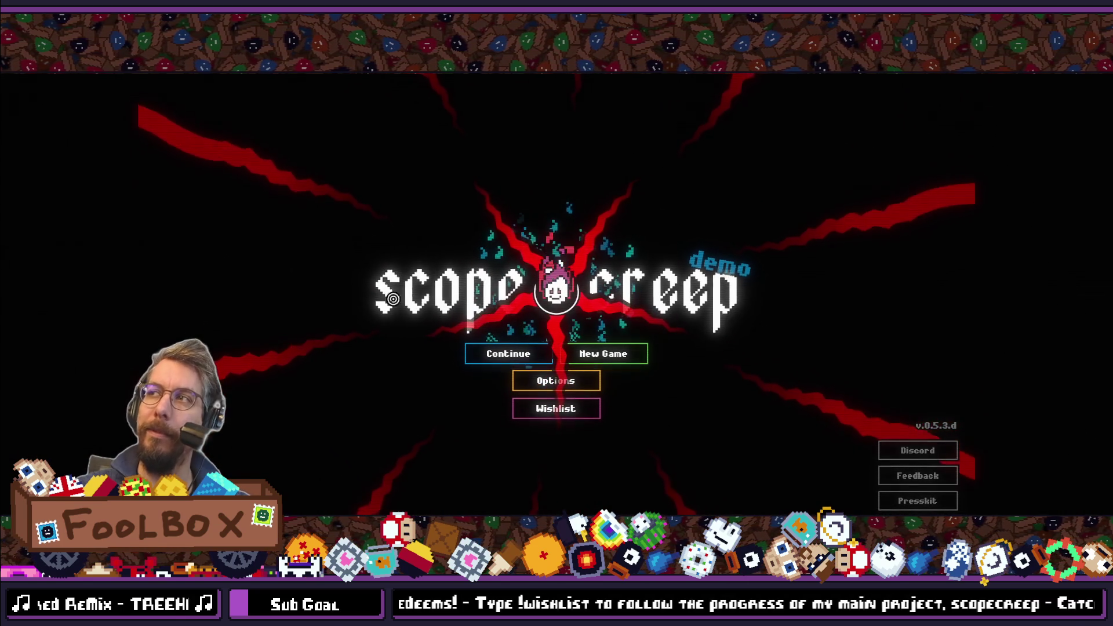
- Exit fullscreen and stop the running game for both test runs
{"action": "key", "text": "F11"}
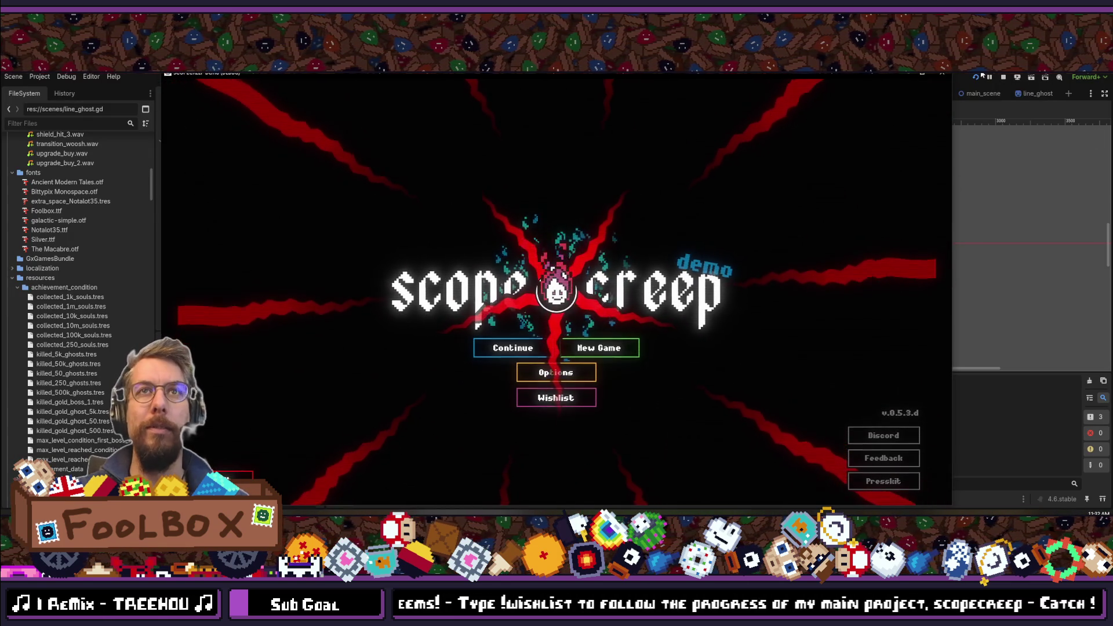
{"action": "left_click", "coordinate": [1004, 77]}
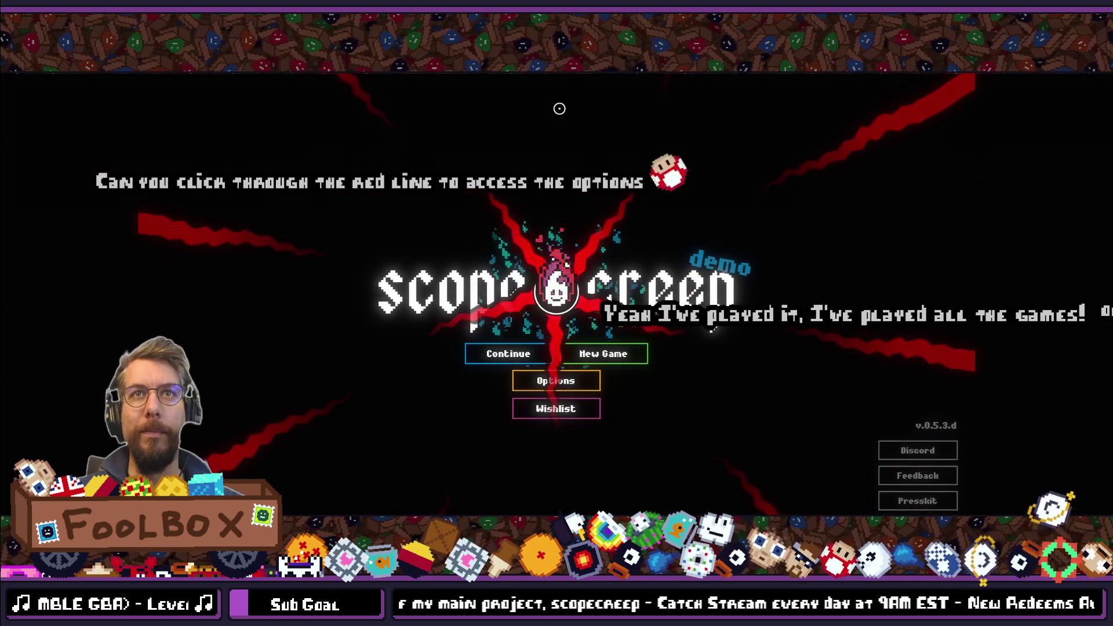
{"action": "key", "text": "F11"}
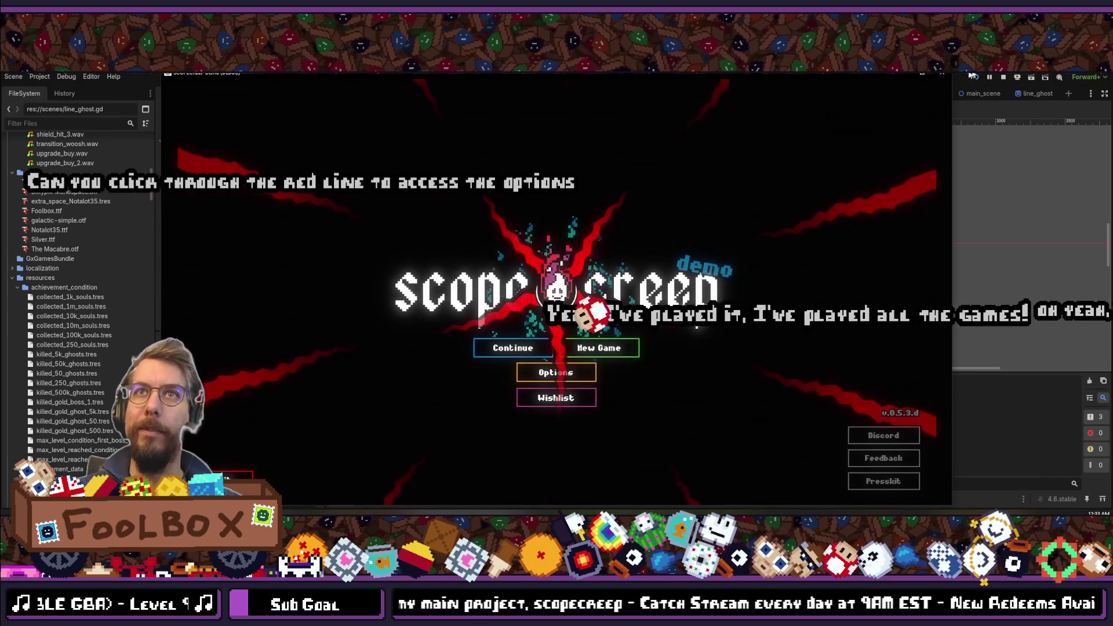
{"action": "left_click", "coordinate": [943, 76]}
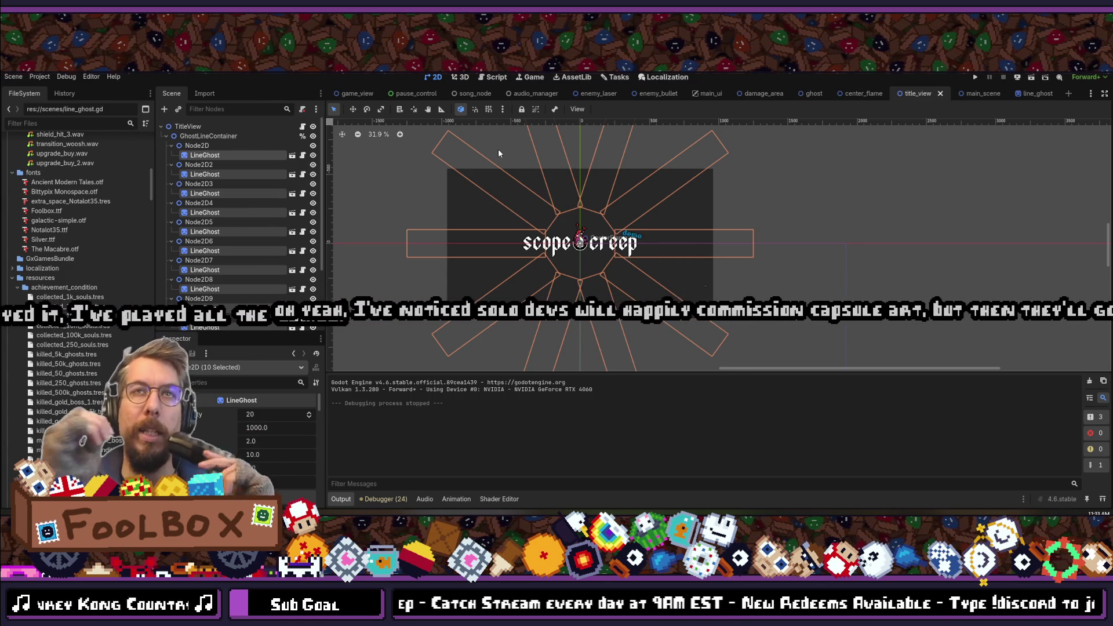
{"action": "scroll", "coordinate": [549, 232], "scroll_direction": "up", "scroll_amount": 2}
{"action": "scroll", "coordinate": [549, 232], "scroll_direction": "up", "scroll_amount": 1}
{"action": "left_click_drag", "start_coordinate": [549, 232], "coordinate": [542, 287]}
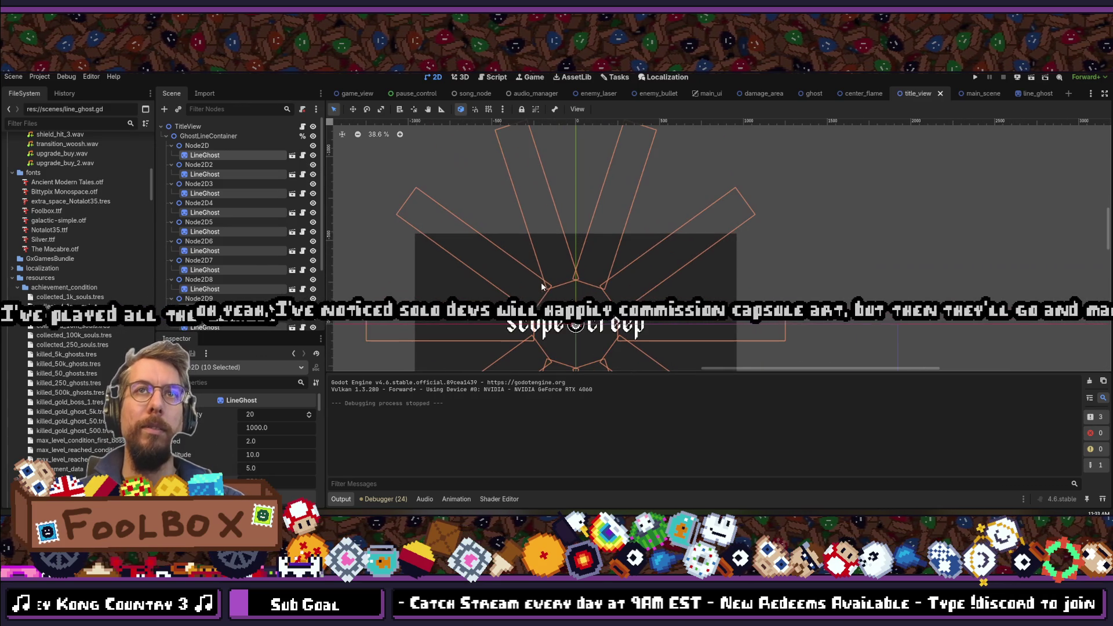
{"action": "left_click", "coordinate": [201, 200]}
{"action": "left_click", "coordinate": [199, 196]}
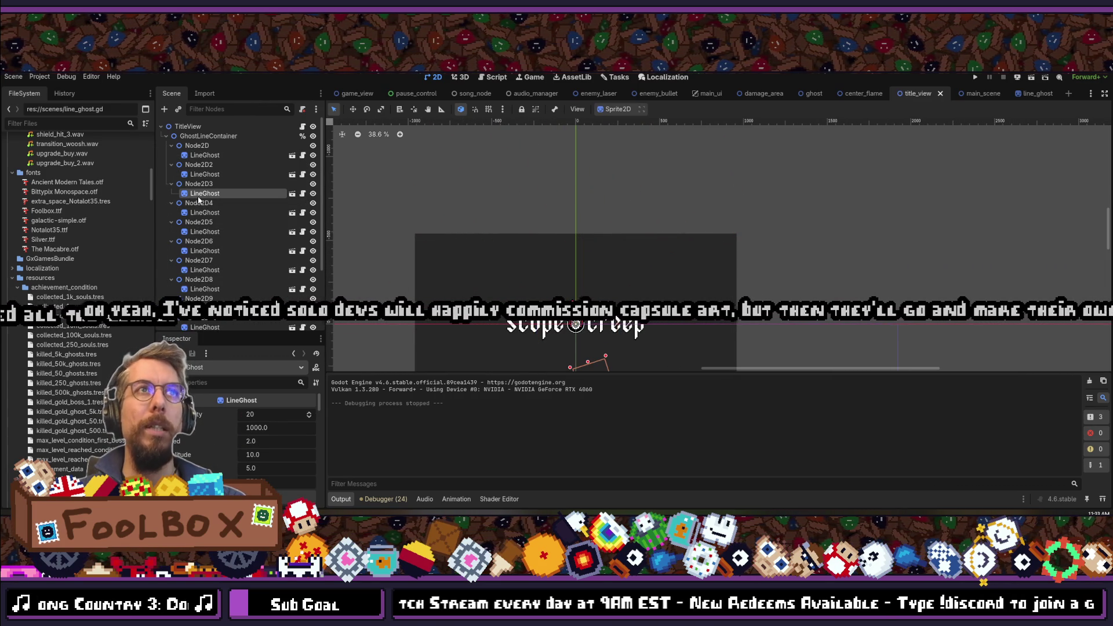
{"action": "scroll", "coordinate": [211, 206], "scroll_direction": "down", "scroll_amount": 3}
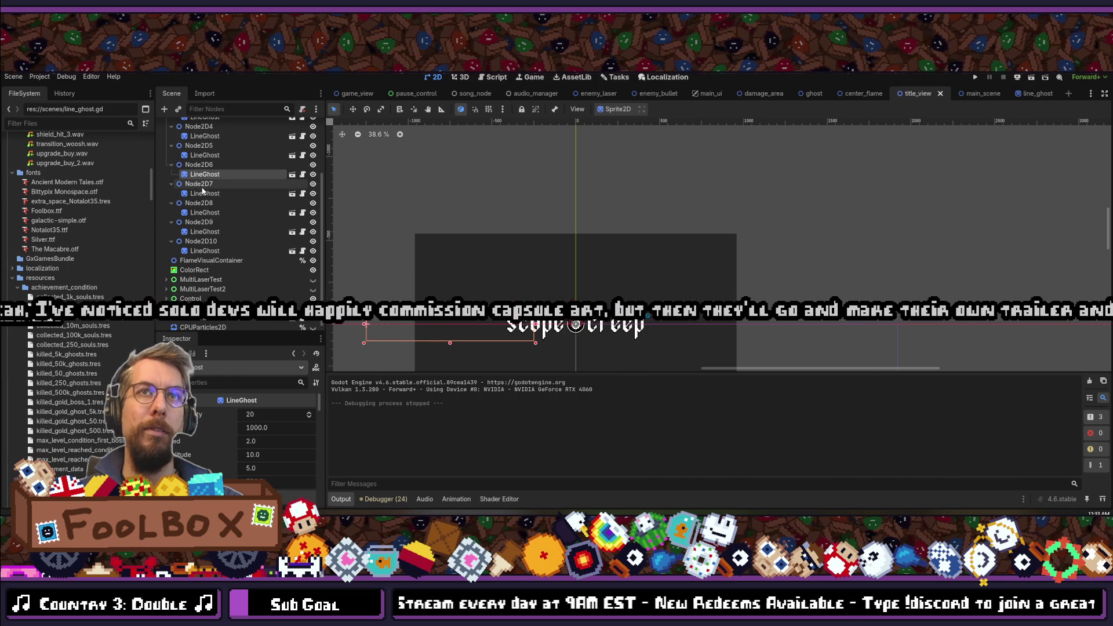
{"action": "left_click", "coordinate": [202, 194]}
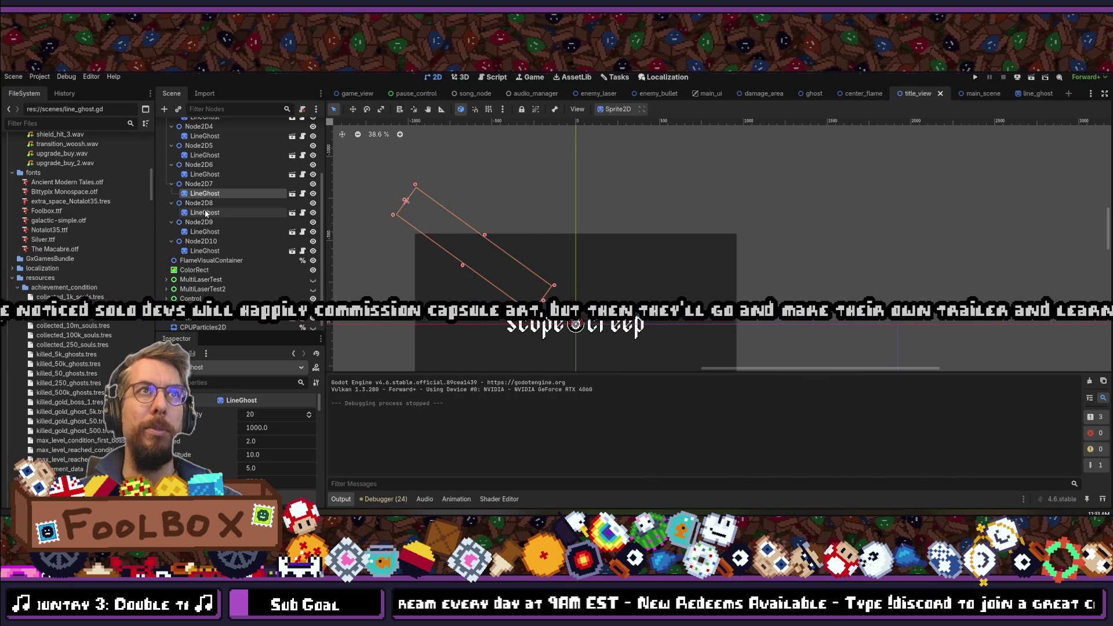
{"action": "left_click", "coordinate": [206, 213]}
{"action": "left_click", "coordinate": [208, 230]}
{"action": "left_click", "coordinate": [211, 213]}
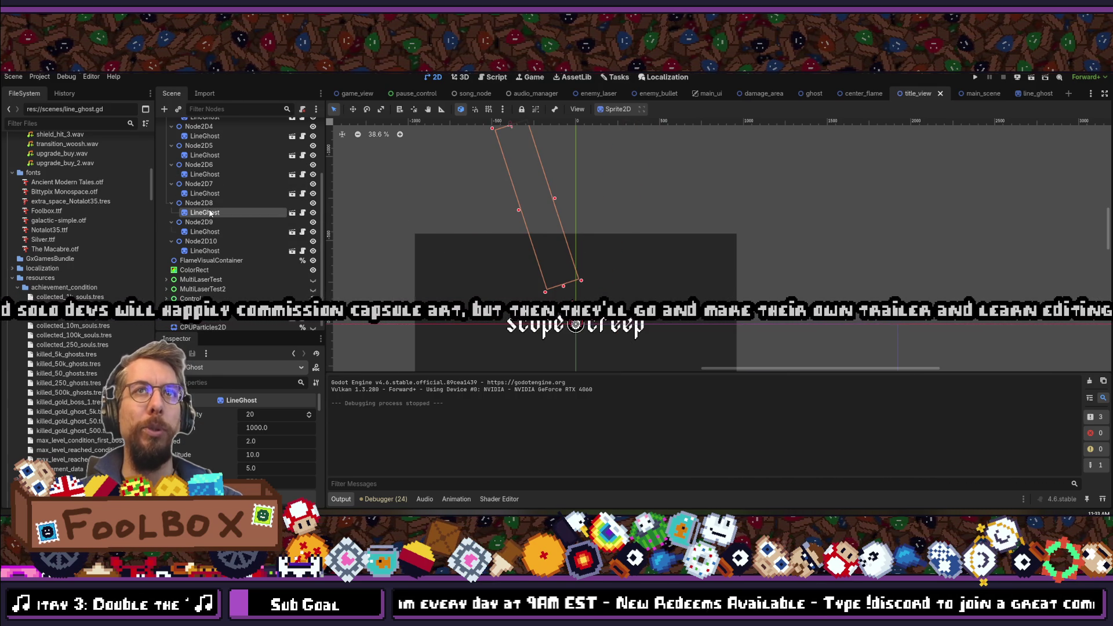
{"action": "left_click", "coordinate": [225, 387]}
{"action": "type", "text": "pos"}
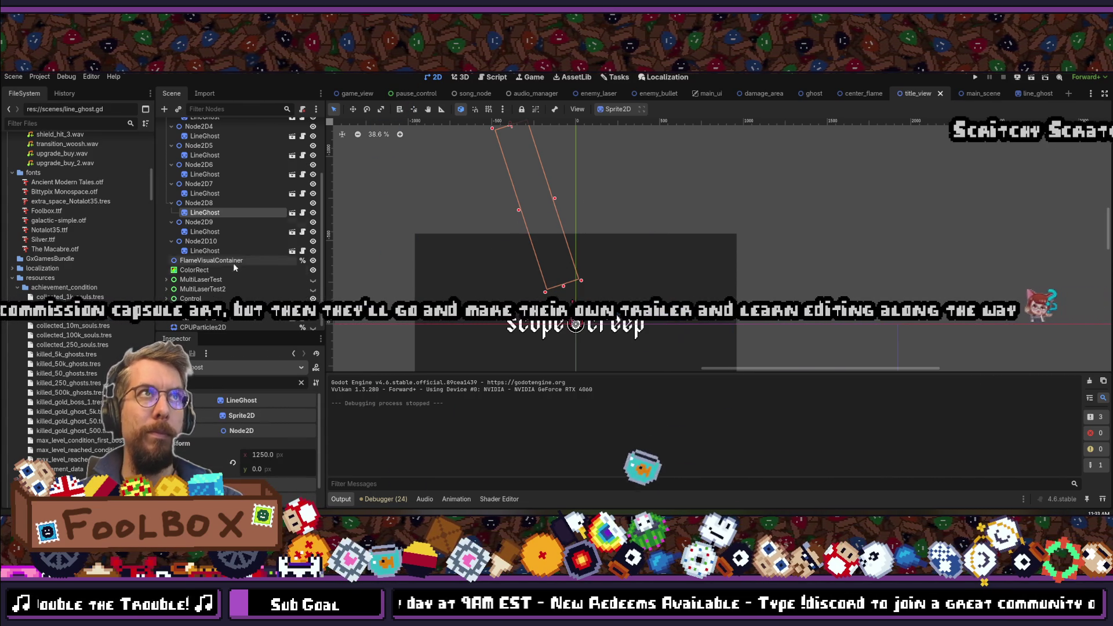
{"action": "scroll", "coordinate": [231, 216], "scroll_direction": "up", "scroll_amount": 3}
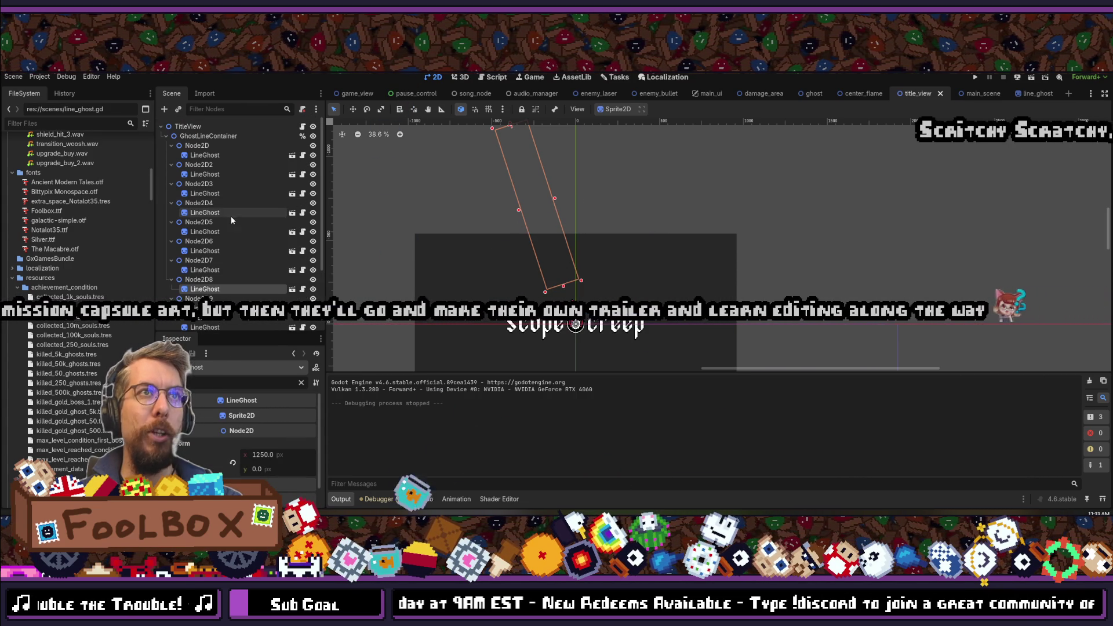
- Collapse the ten tentacle nodes under GhostLineContainer to hide their LineGhost children
{"action": "left_click", "coordinate": [209, 136]}
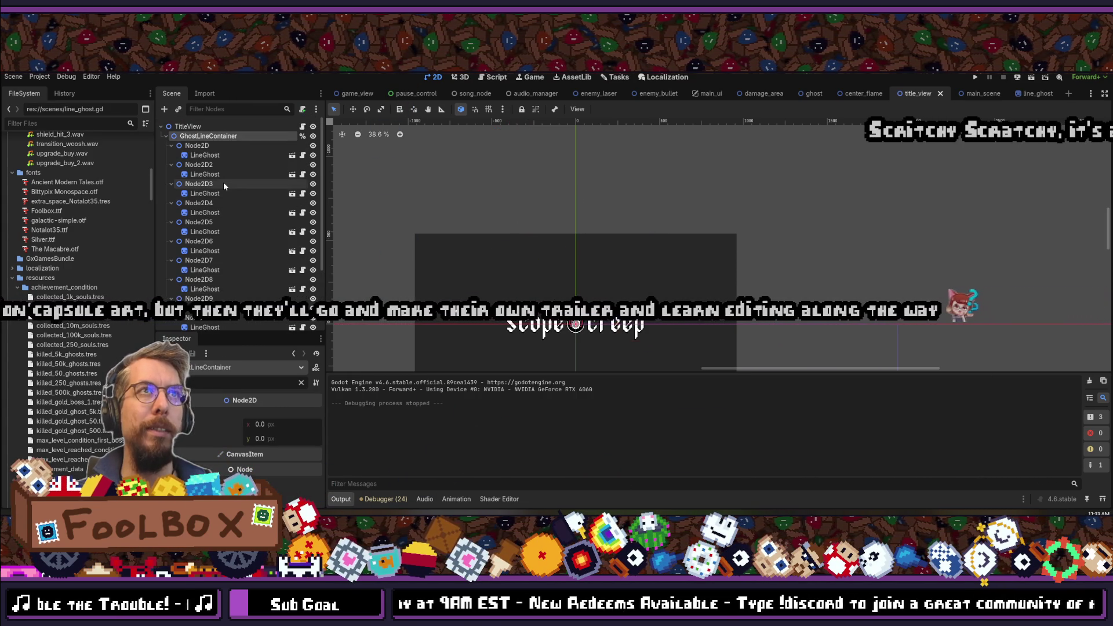
{"action": "left_click", "coordinate": [171, 145]}
{"action": "left_click", "coordinate": [171, 154]}
{"action": "left_click", "coordinate": [171, 165]}
{"action": "left_click", "coordinate": [171, 174]}
{"action": "left_click", "coordinate": [171, 184]}
{"action": "left_click", "coordinate": [172, 194]}
{"action": "left_click", "coordinate": [171, 203]}
{"action": "left_click", "coordinate": [171, 212]}
{"action": "left_click", "coordinate": [171, 222]}
{"action": "left_click", "coordinate": [171, 232]}
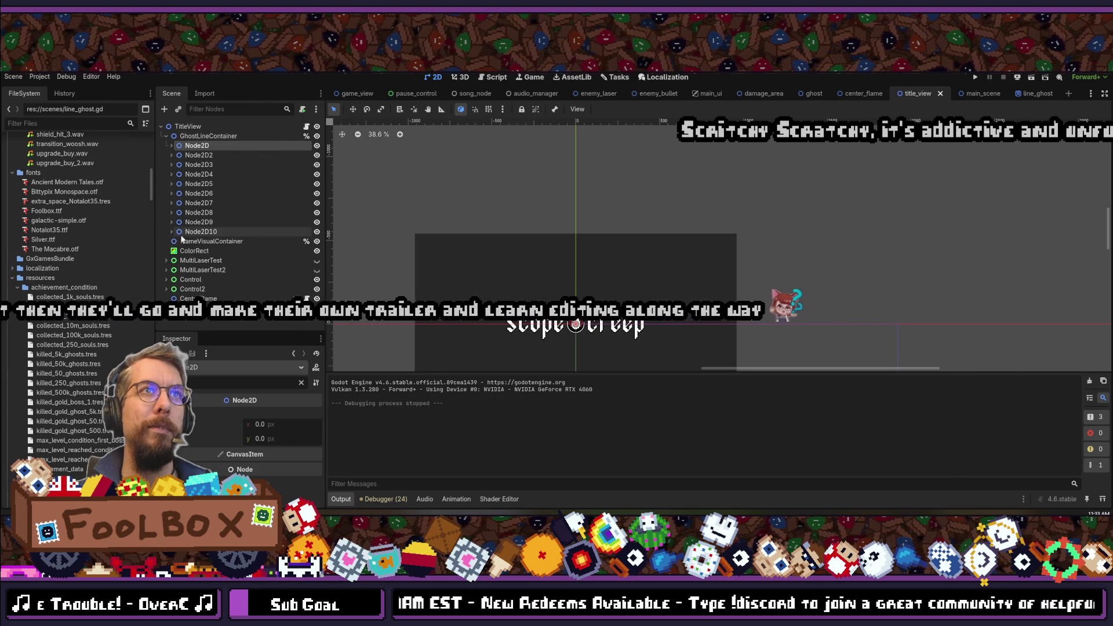
- Add a new Node2D11 child to GhostLineContainer and move Node2D through Node2D10 into it
{"action": "right_click", "coordinate": [201, 135]}
{"action": "key", "text": "ctrl+a"}
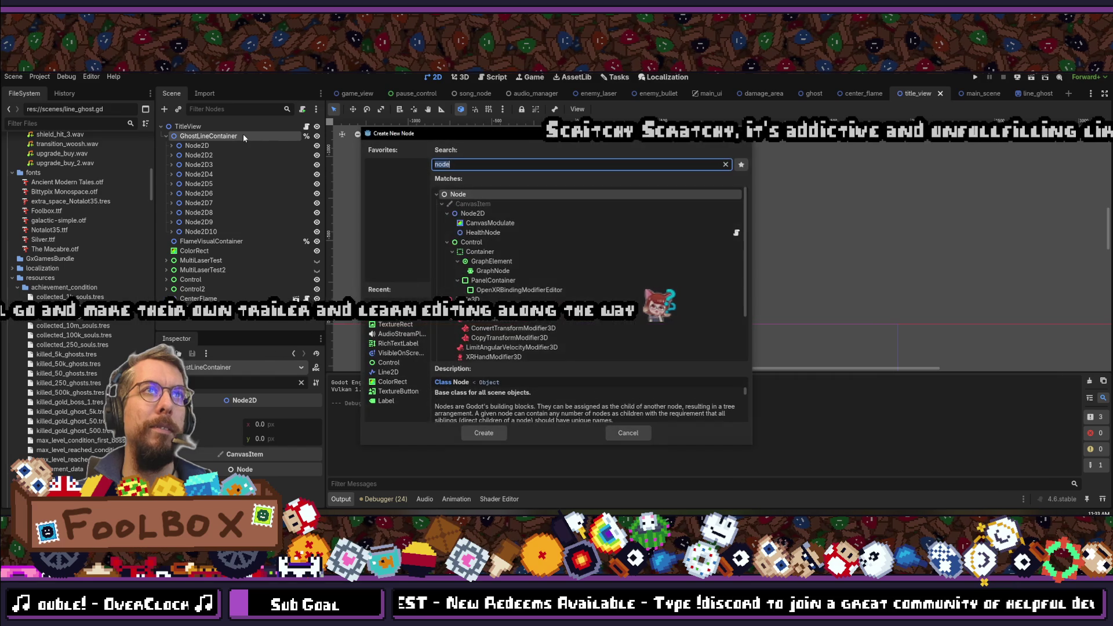
{"action": "type", "text": "2d"}
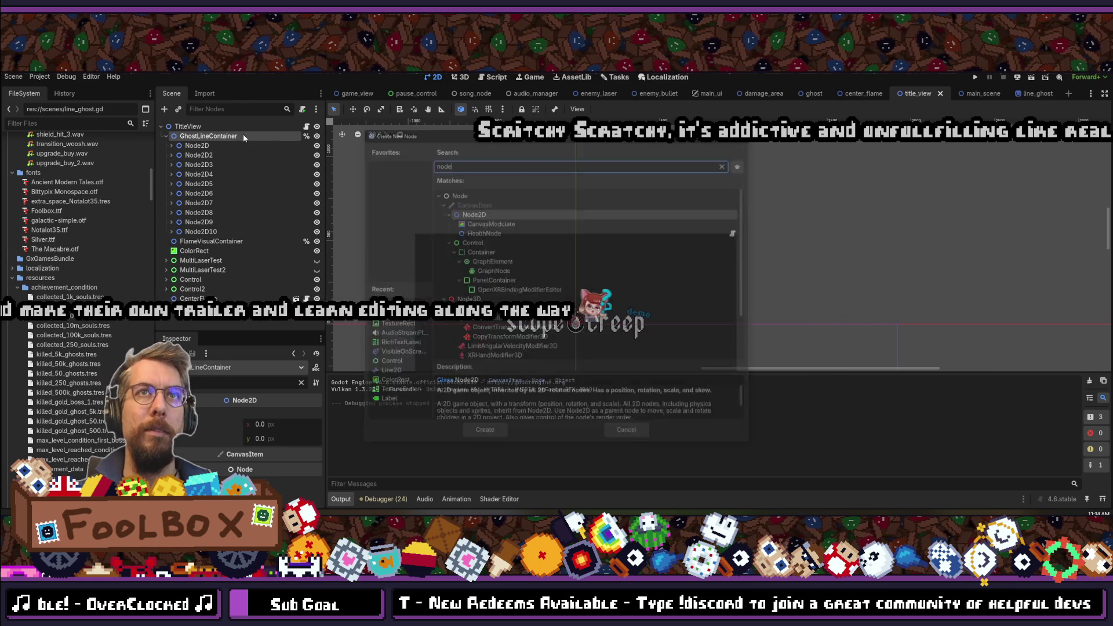
{"action": "key", "text": "Return"}
{"action": "left_click", "coordinate": [214, 232], "text": "shift"}
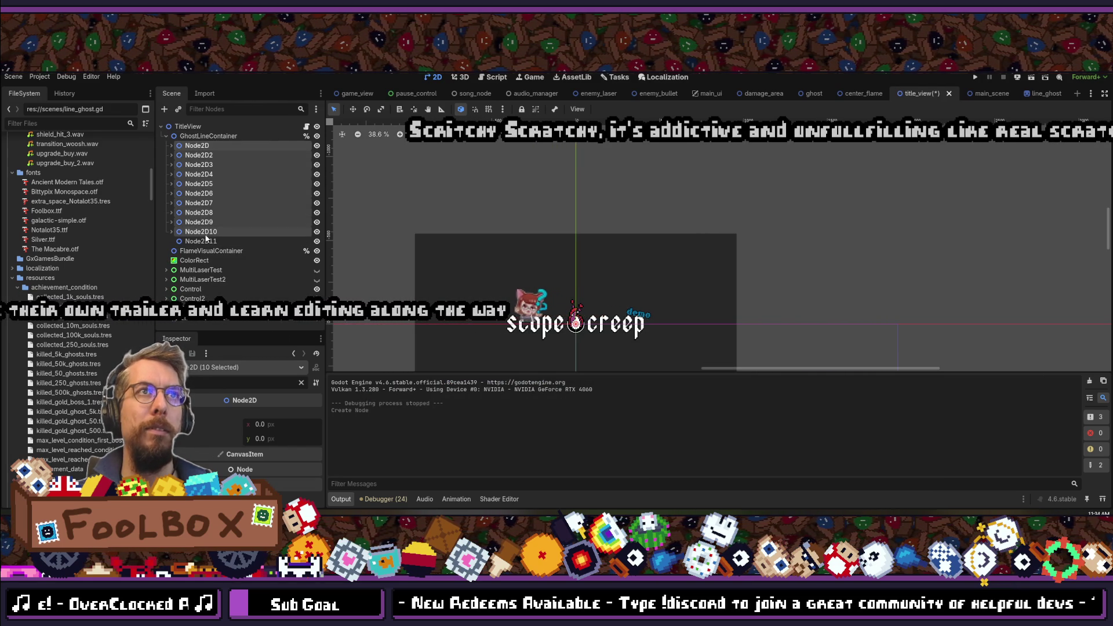
{"action": "left_click_drag", "start_coordinate": [213, 232], "coordinate": [212, 244]}
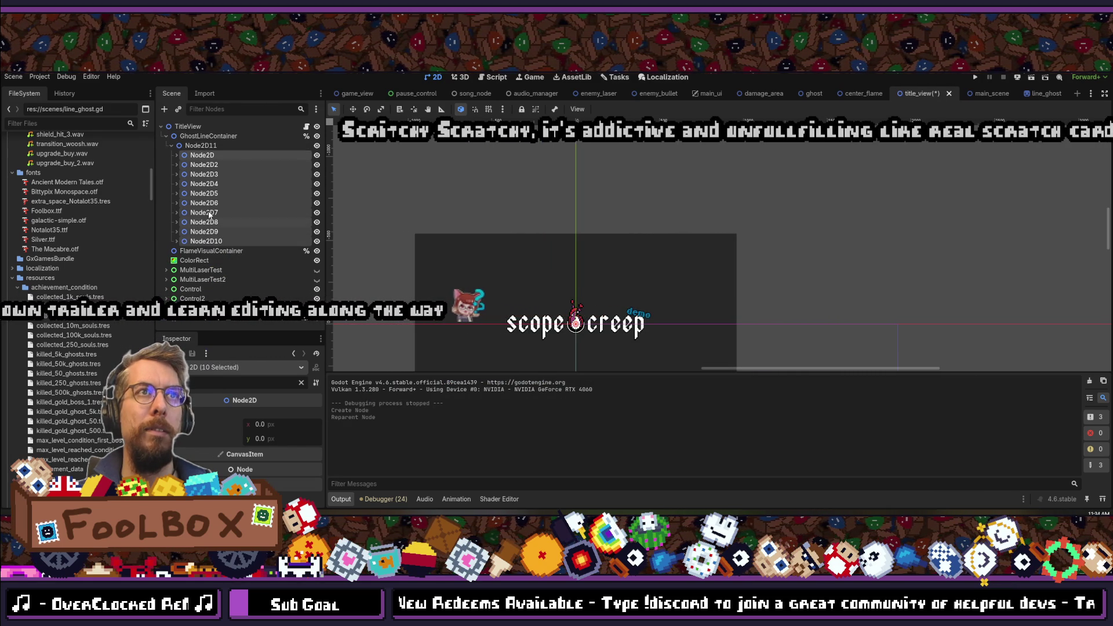
{"action": "left_click", "coordinate": [201, 146]}
- Duplicate Node2D11 as Node2D12, set the copy's rotation to 18 degrees, and save
{"action": "key", "text": "ctrl+d"}
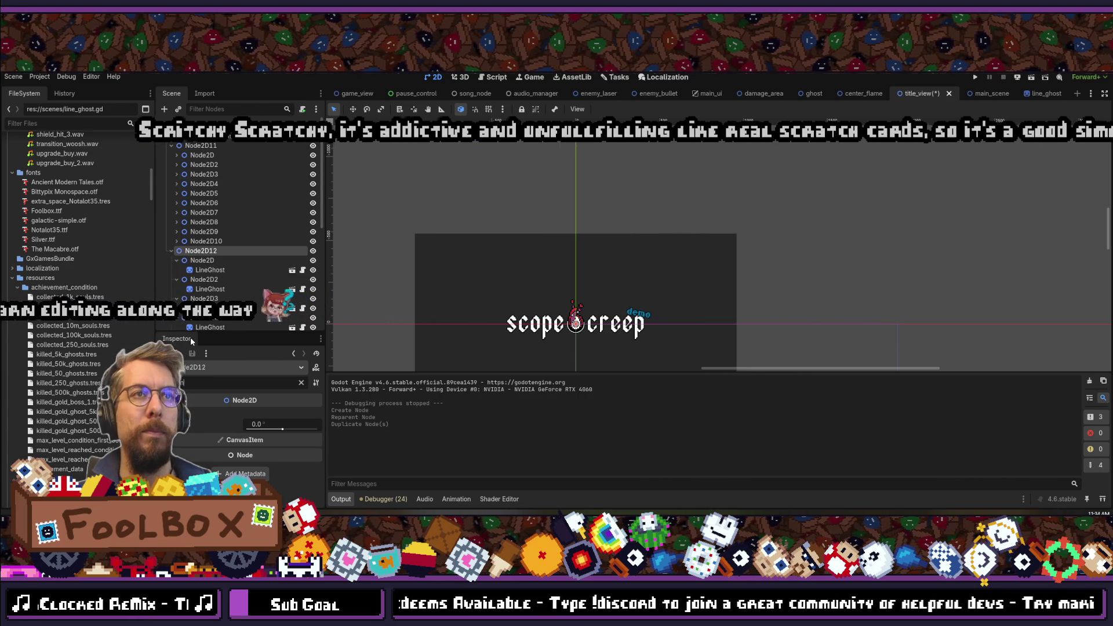
{"action": "left_click", "coordinate": [272, 424]}
{"action": "type", "text": "18"}
{"action": "key", "text": "Return"}
{"action": "key", "text": "ctrl+s"}
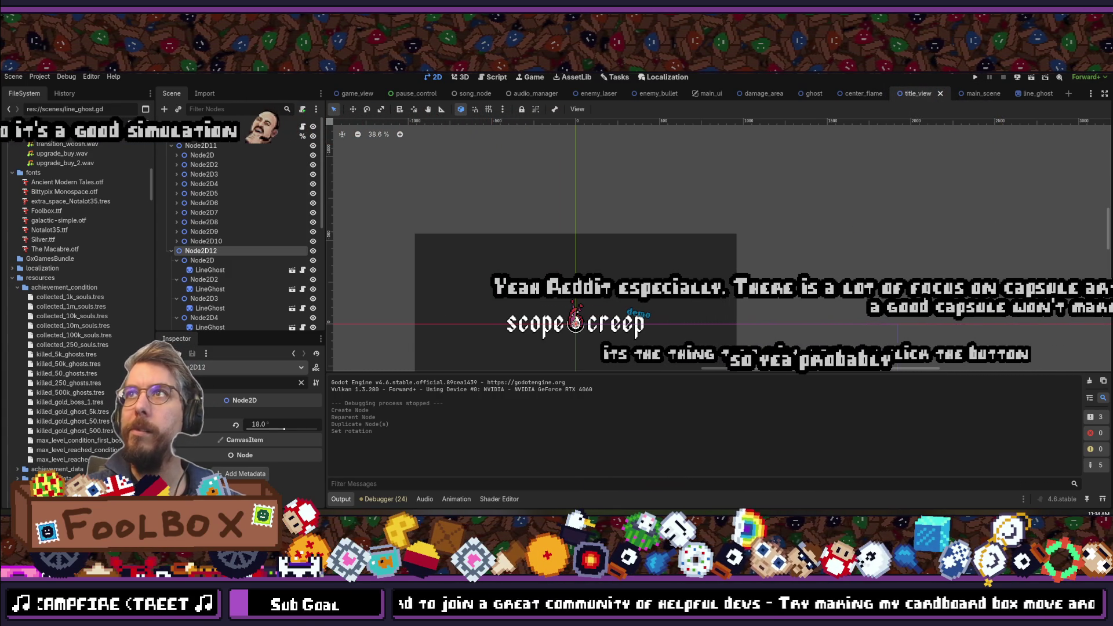
{"action": "left_click", "coordinate": [976, 79]}
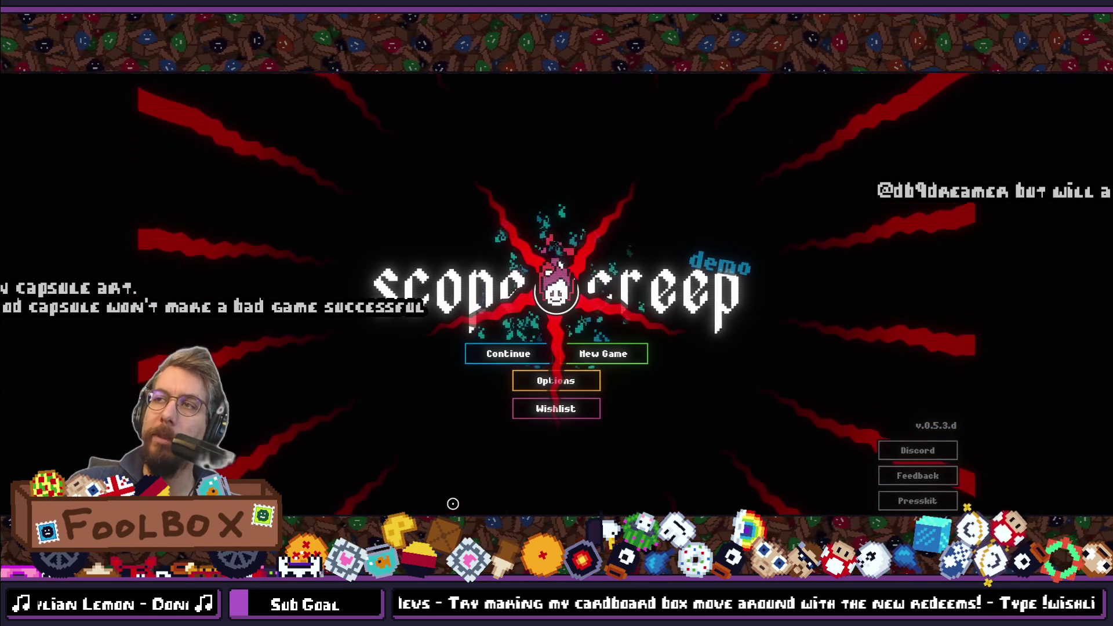
{"action": "key", "text": "F8"}
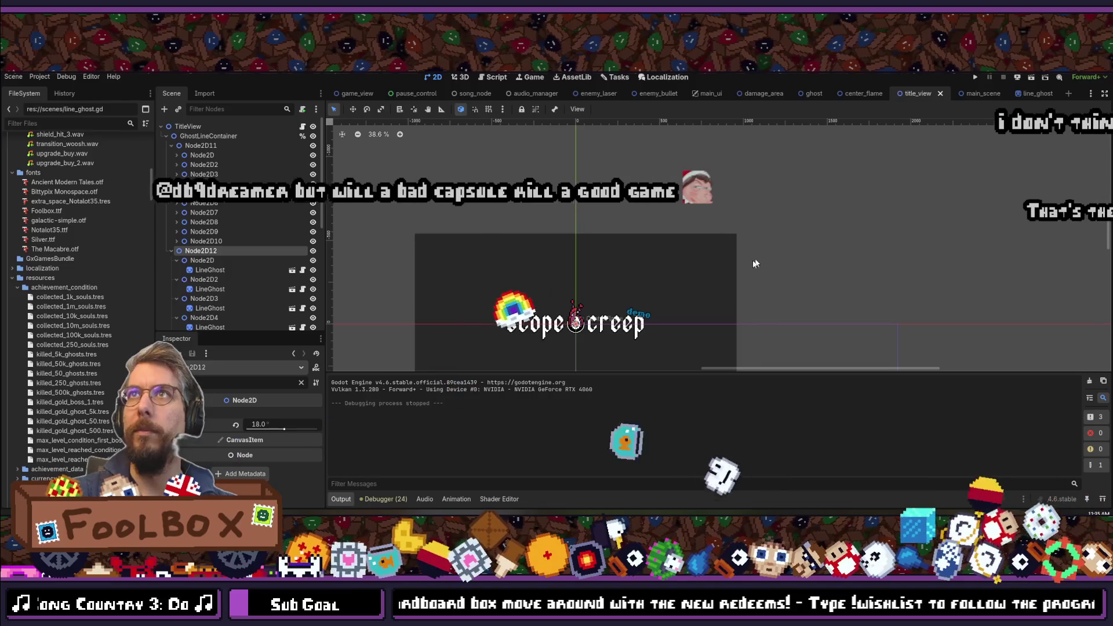
- Undo the 18° duplicate and the Node2D11 grouping, then save the scene
{"action": "scroll", "coordinate": [510, 222], "scroll_direction": "down", "scroll_amount": 1}
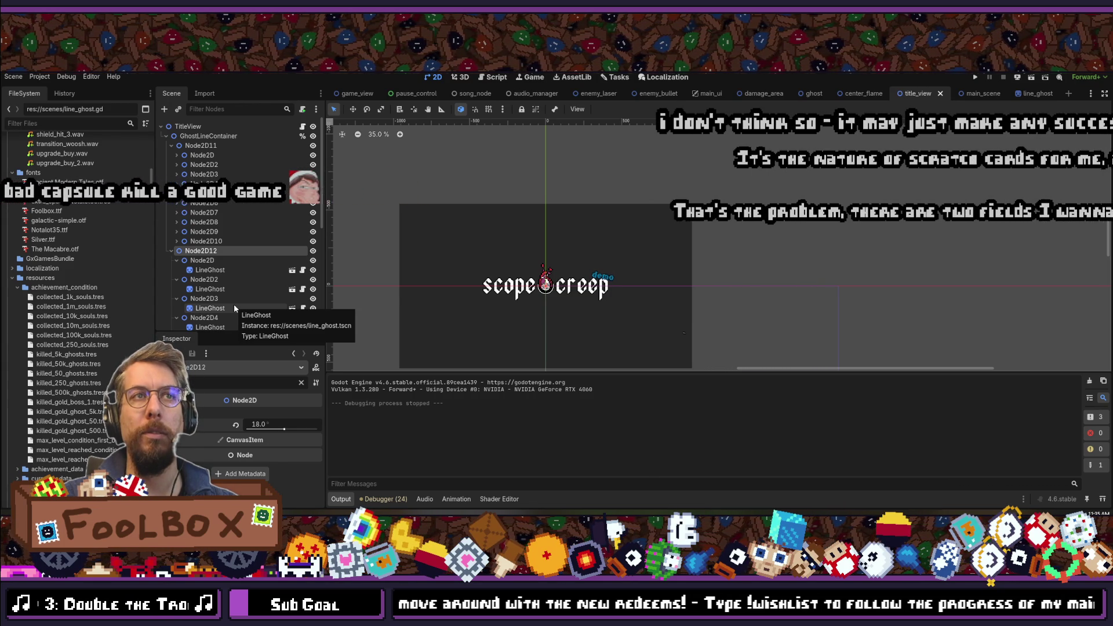
{"action": "key", "text": "ctrl+z"}
{"action": "key", "text": "ctrl+z"}
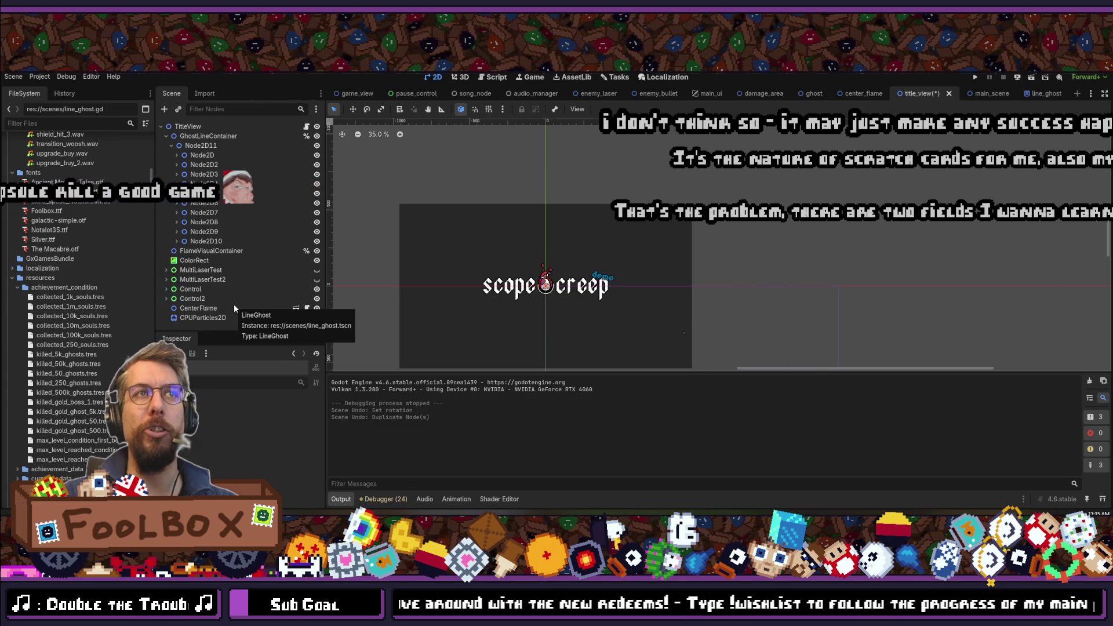
{"action": "key", "text": "ctrl+z"}
{"action": "key", "text": "ctrl+z"}
{"action": "key", "text": "ctrl+s"}
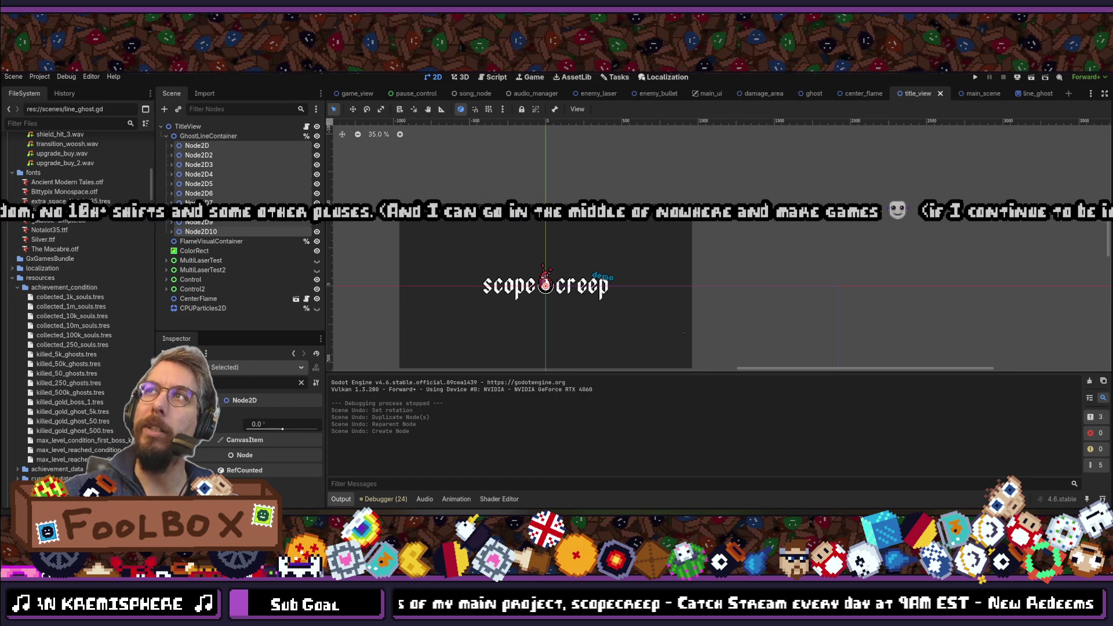
- Save the title_view scene and run the project with F5
{"action": "left_click", "coordinate": [976, 77]}
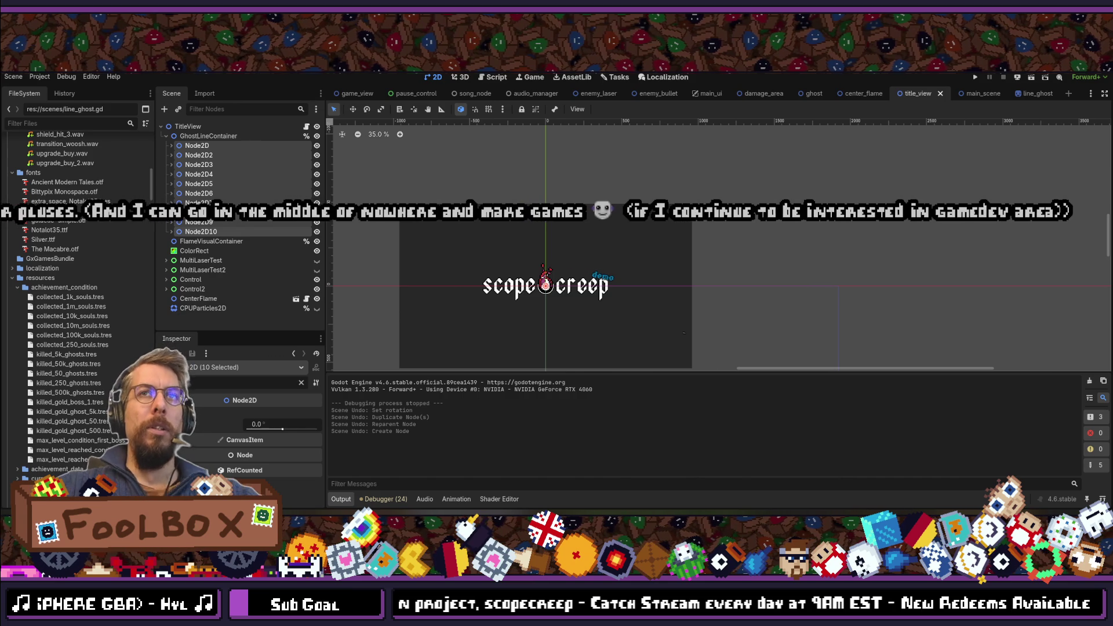
{"action": "key", "text": "F5"}
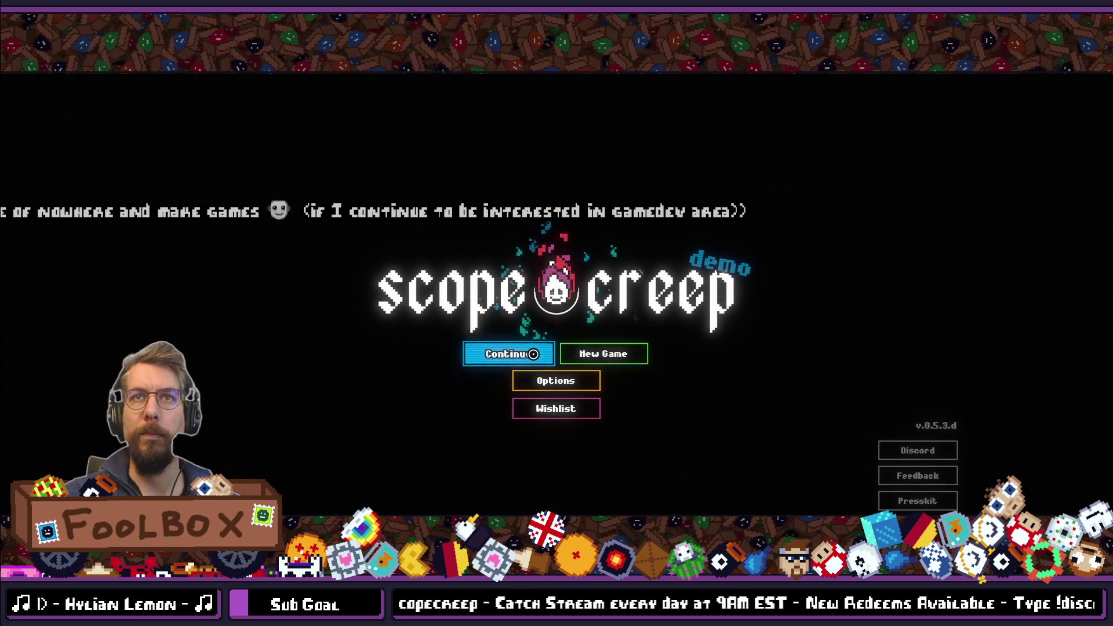
- Continue past the scopecreep title into the upgrade screen, then stop the game and switch to Steam
{"action": "left_click", "coordinate": [533, 354]}
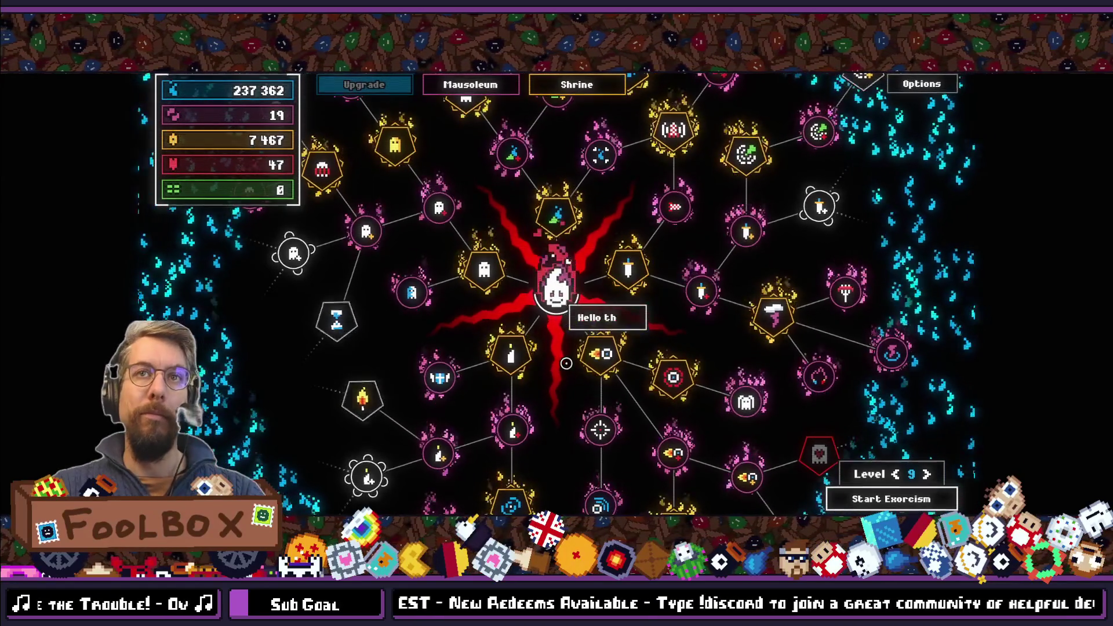
{"action": "key", "text": "F11"}
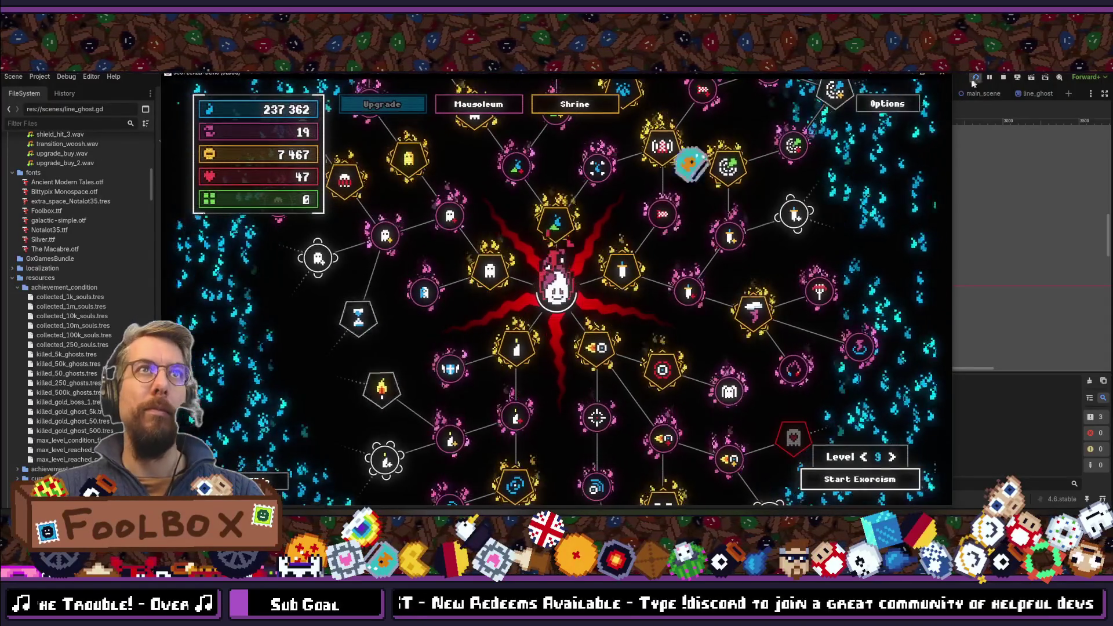
{"action": "left_click", "coordinate": [942, 75]}
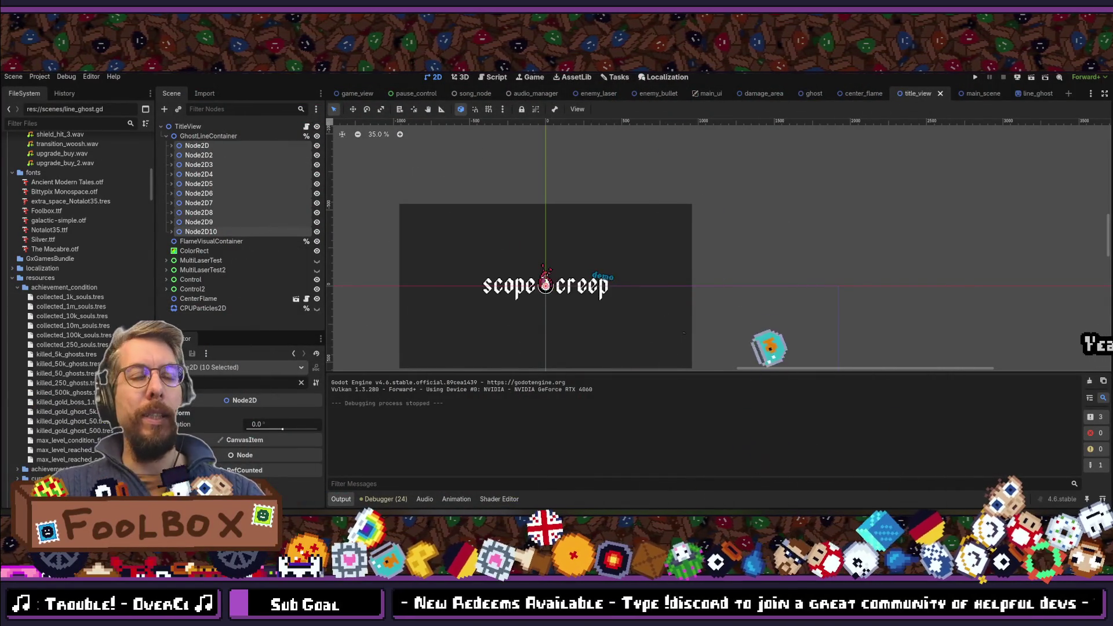
{"action": "key", "text": "alt+Tab"}
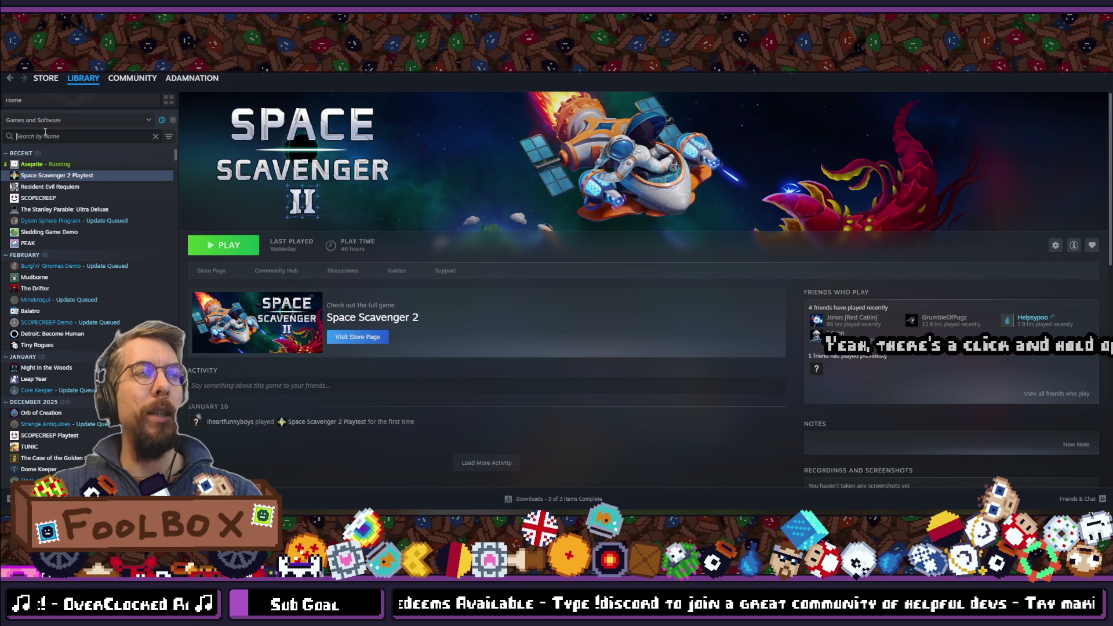
- Open the SCOPECREEP Demo page, then search the library for 'digseum' and open Digseum
{"action": "left_click", "coordinate": [53, 323]}
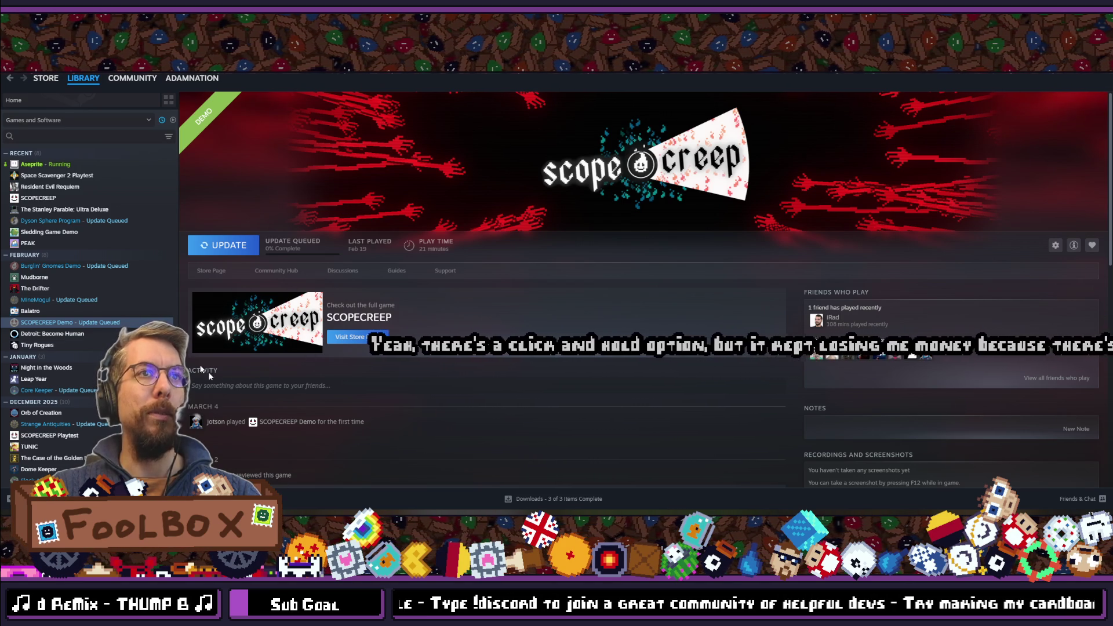
{"action": "left_click", "coordinate": [62, 136]}
{"action": "type", "text": "digseum"}
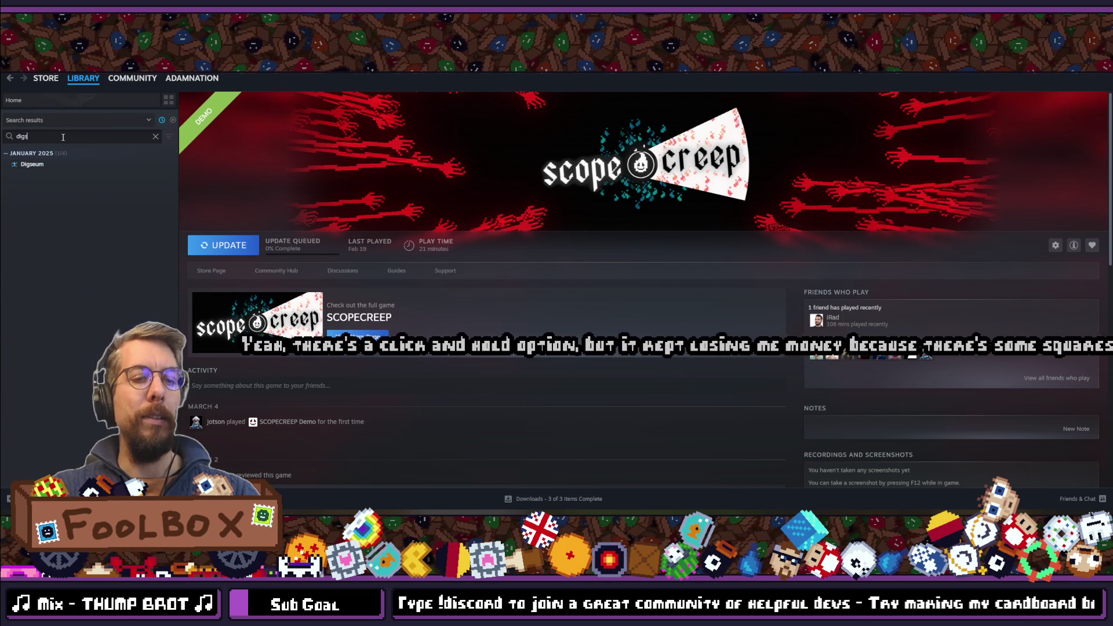
{"action": "left_click", "coordinate": [36, 165]}
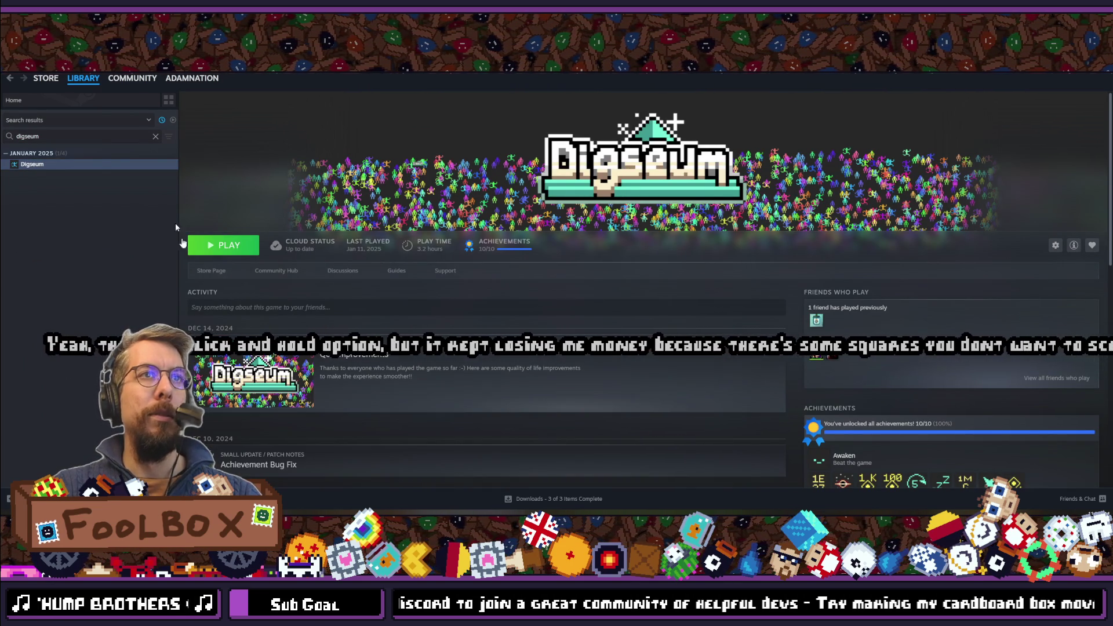
- Replace the library search with 'nodebuste' and open the Nodebuster page
{"action": "double_click", "coordinate": [72, 136]}
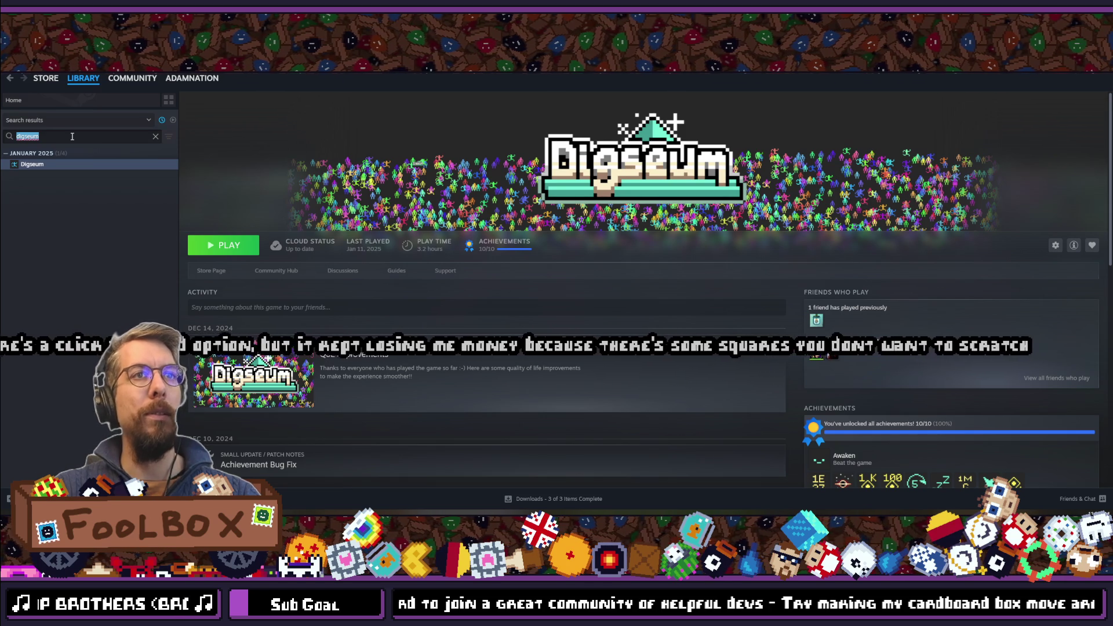
{"action": "key", "text": "BackSpace"}
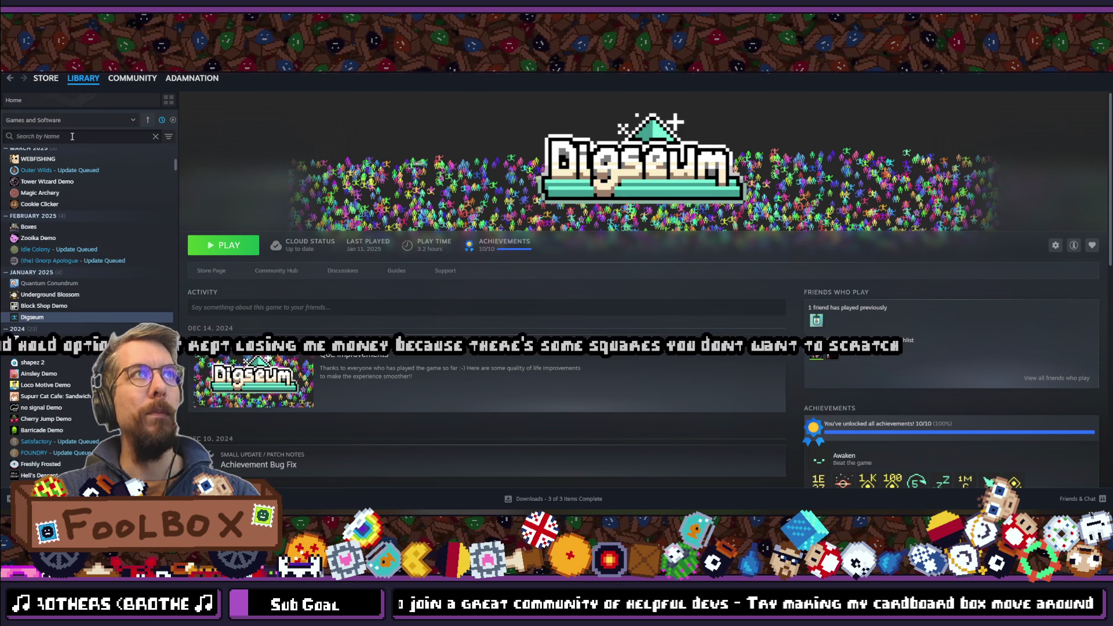
{"action": "type", "text": "nodebuste"}
{"action": "left_click", "coordinate": [36, 164]}
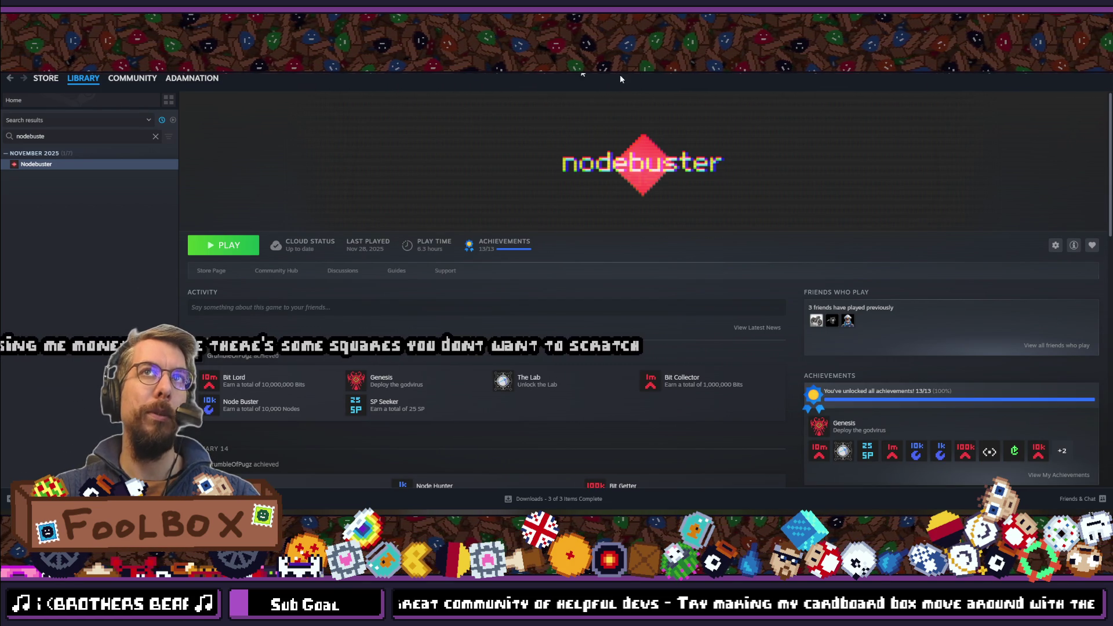
{"action": "scroll", "coordinate": [353, 243], "scroll_direction": "down", "scroll_amount": 15}
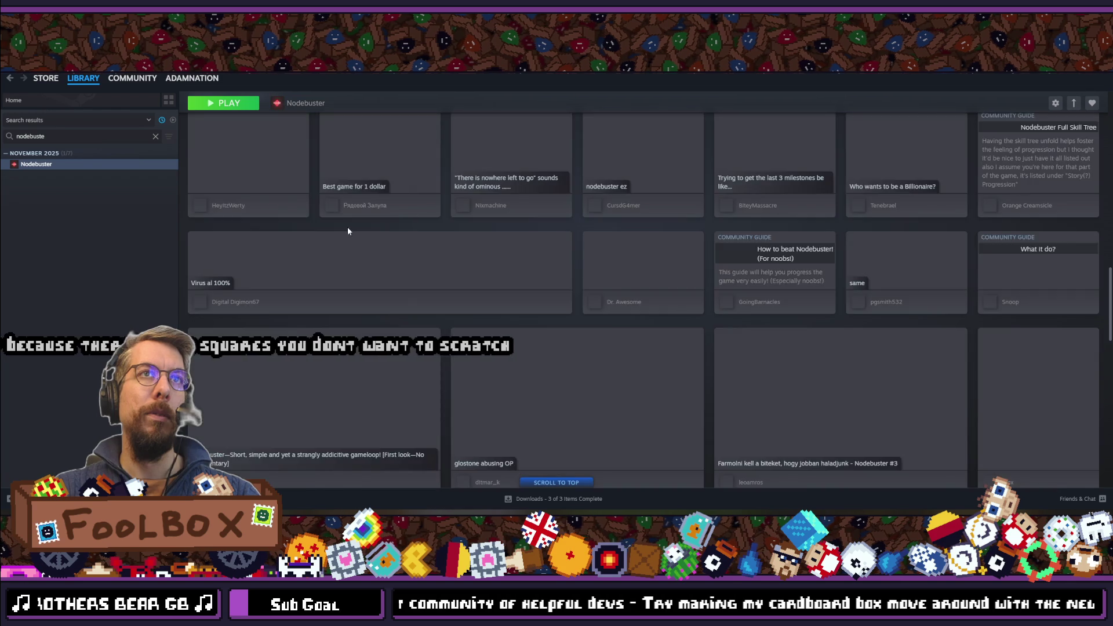
{"action": "scroll", "coordinate": [348, 231], "scroll_direction": "up", "scroll_amount": 15}
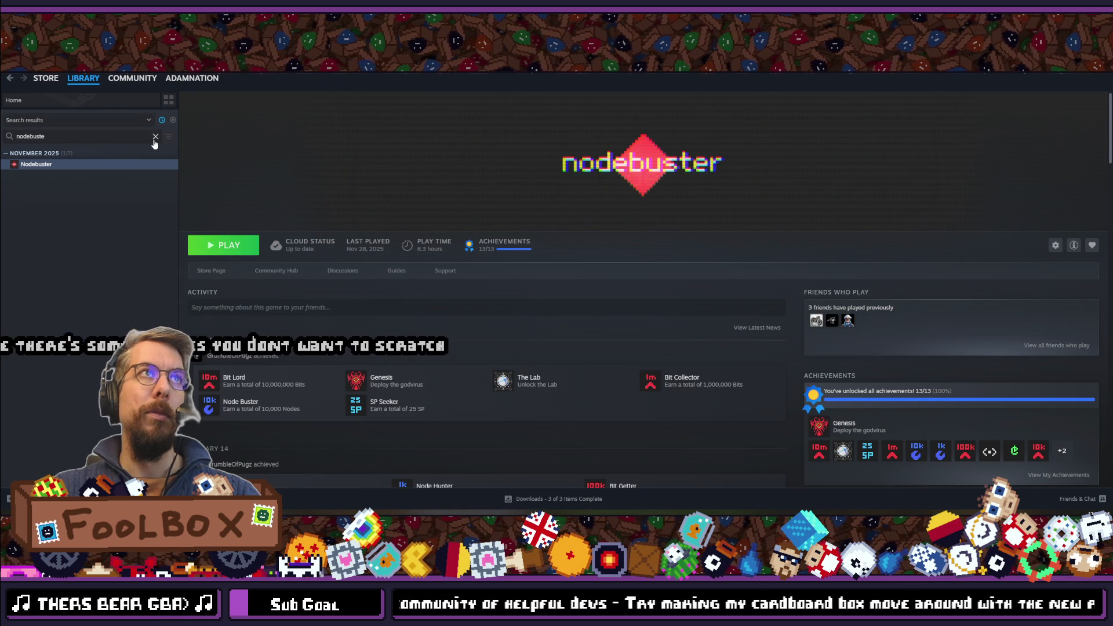
- Clear the search, then open the TUNIC and Orb of Creation library pages
{"action": "left_click", "coordinate": [156, 136]}
{"action": "left_click", "coordinate": [30, 215]}
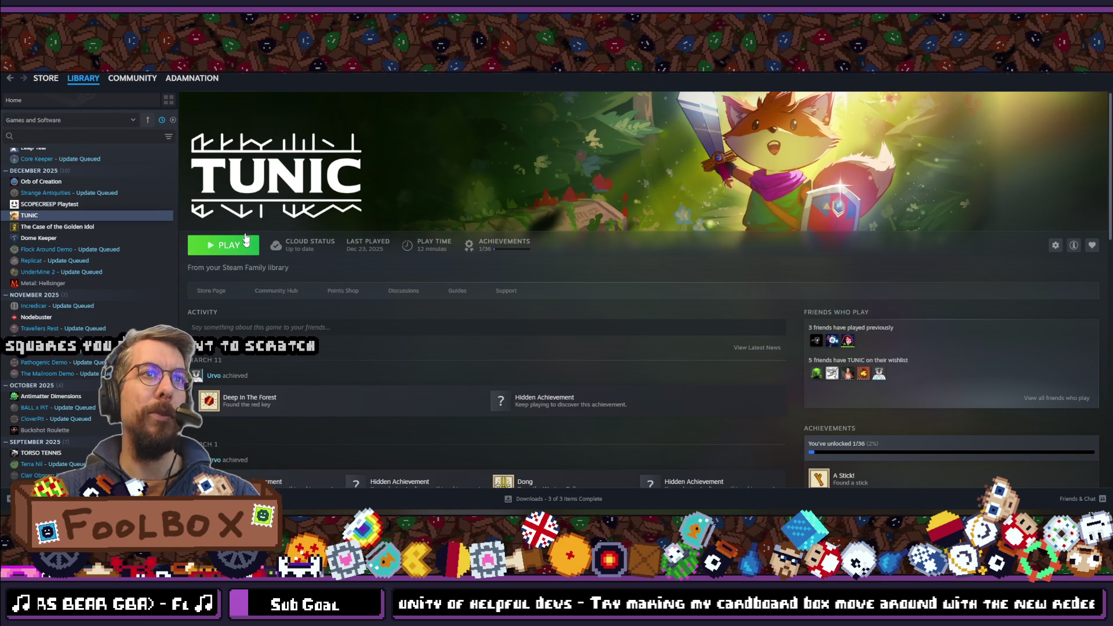
{"action": "scroll", "coordinate": [64, 246], "scroll_direction": "up", "scroll_amount": 5}
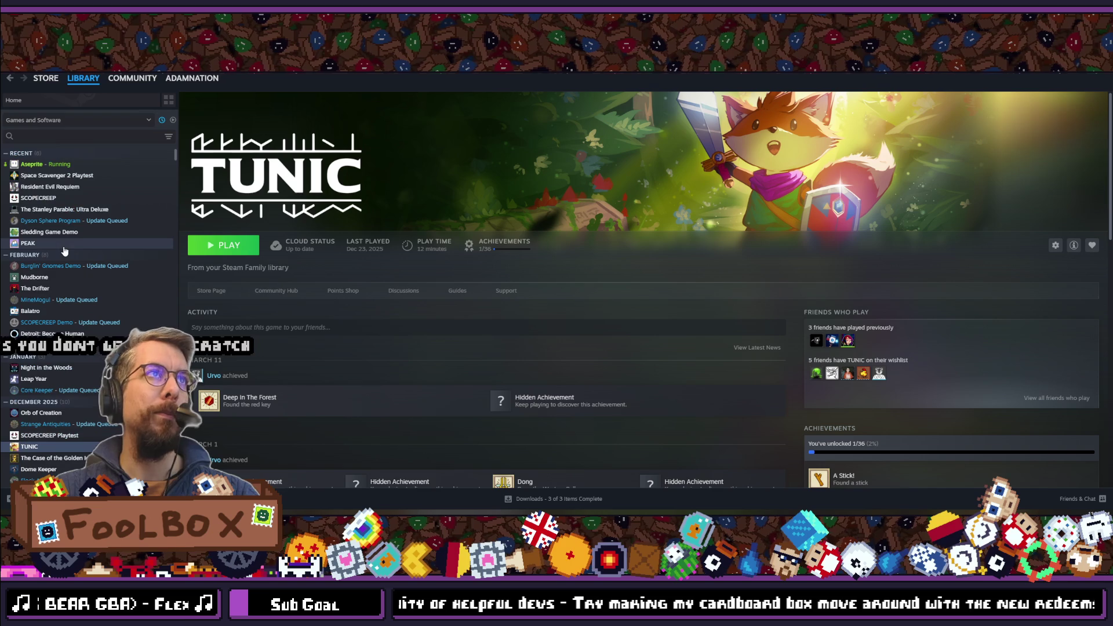
{"action": "left_click", "coordinate": [57, 413]}
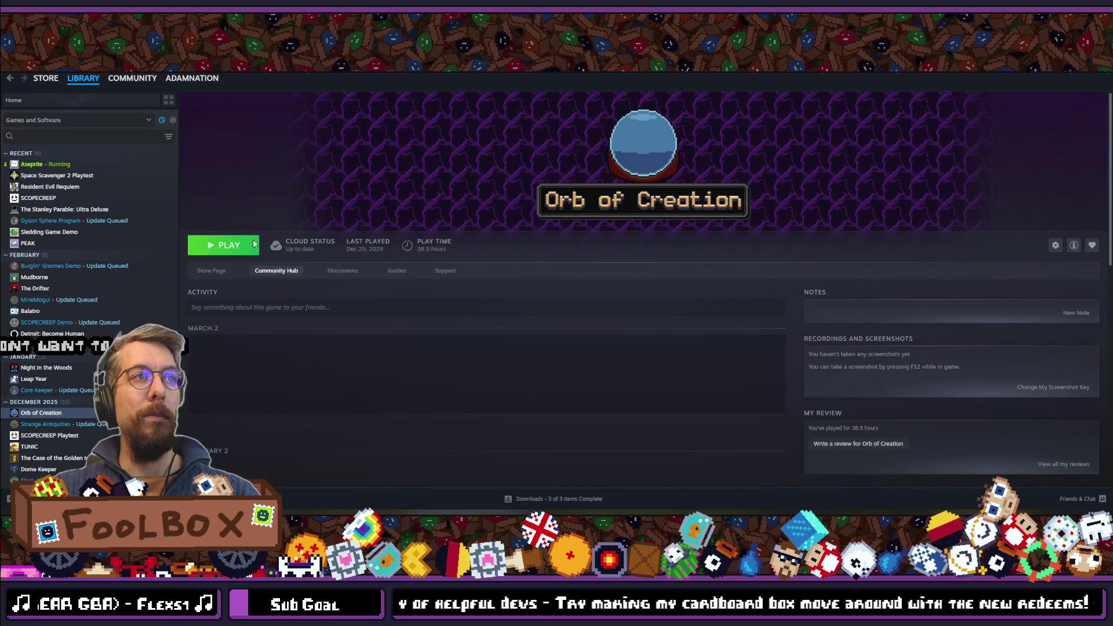
- Open the Orb of Creation store page and advance to the next screenshot
{"action": "left_click", "coordinate": [210, 272]}
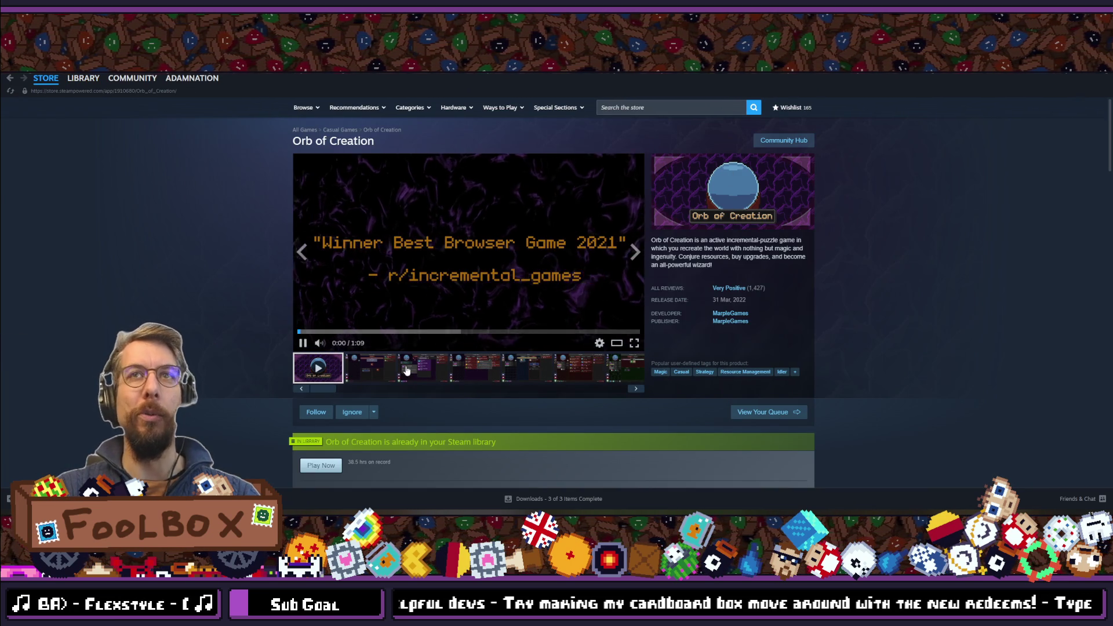
{"action": "left_click", "coordinate": [635, 252]}
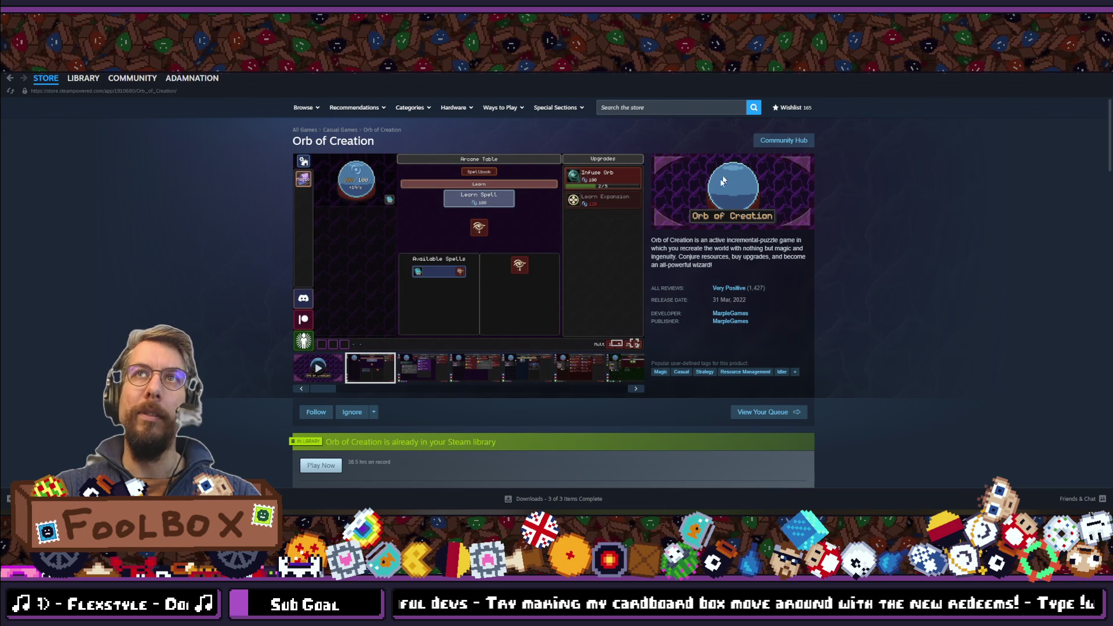
{"action": "mouse_move", "coordinate": [730, 293]}
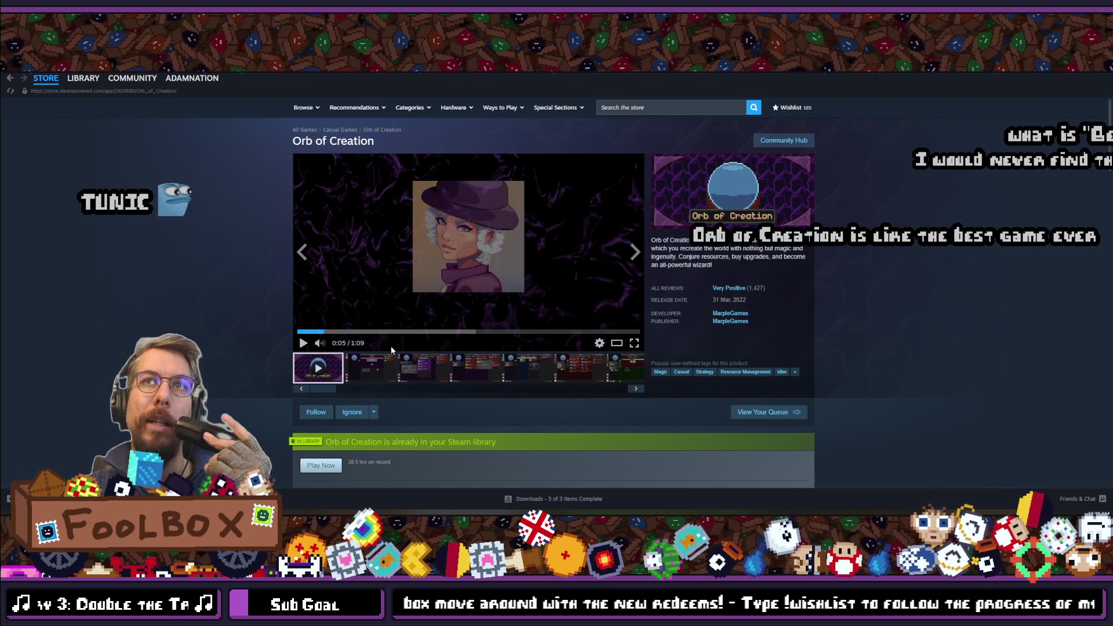
- Scroll down the store page through the bundle offers to Recent Events
{"action": "scroll", "coordinate": [268, 303], "scroll_direction": "down", "scroll_amount": 5}
{"action": "scroll", "coordinate": [184, 297], "scroll_direction": "down", "scroll_amount": 8}
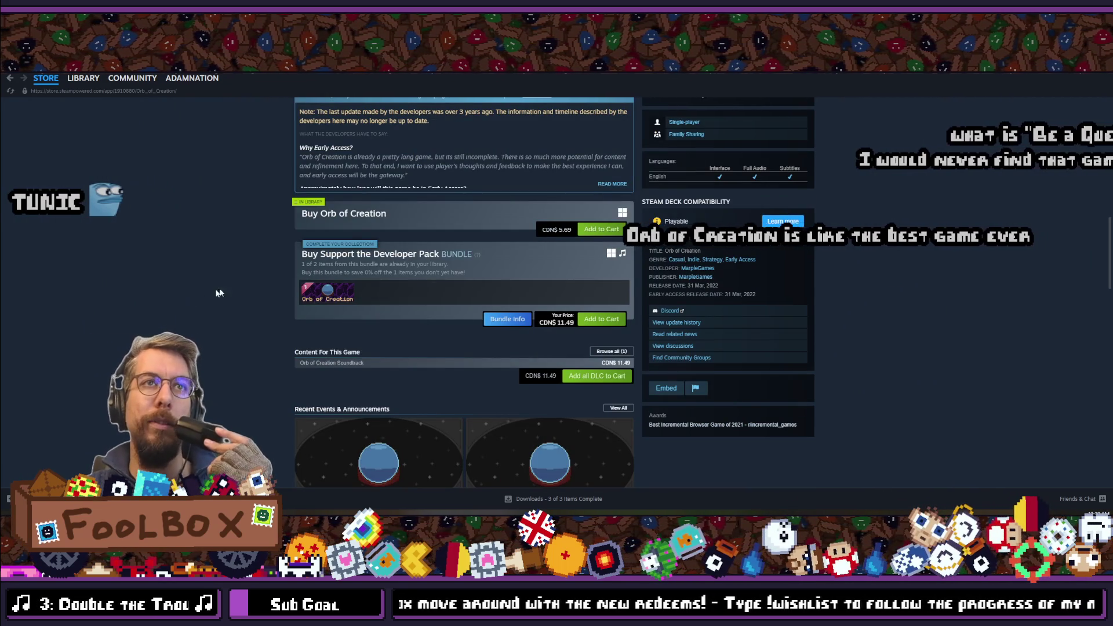
{"action": "scroll", "coordinate": [373, 257], "scroll_direction": "down", "scroll_amount": 1}
{"action": "scroll", "coordinate": [292, 268], "scroll_direction": "down", "scroll_amount": 2}
{"action": "scroll", "coordinate": [291, 268], "scroll_direction": "up", "scroll_amount": 6}
{"action": "scroll", "coordinate": [295, 280], "scroll_direction": "down", "scroll_amount": 12}
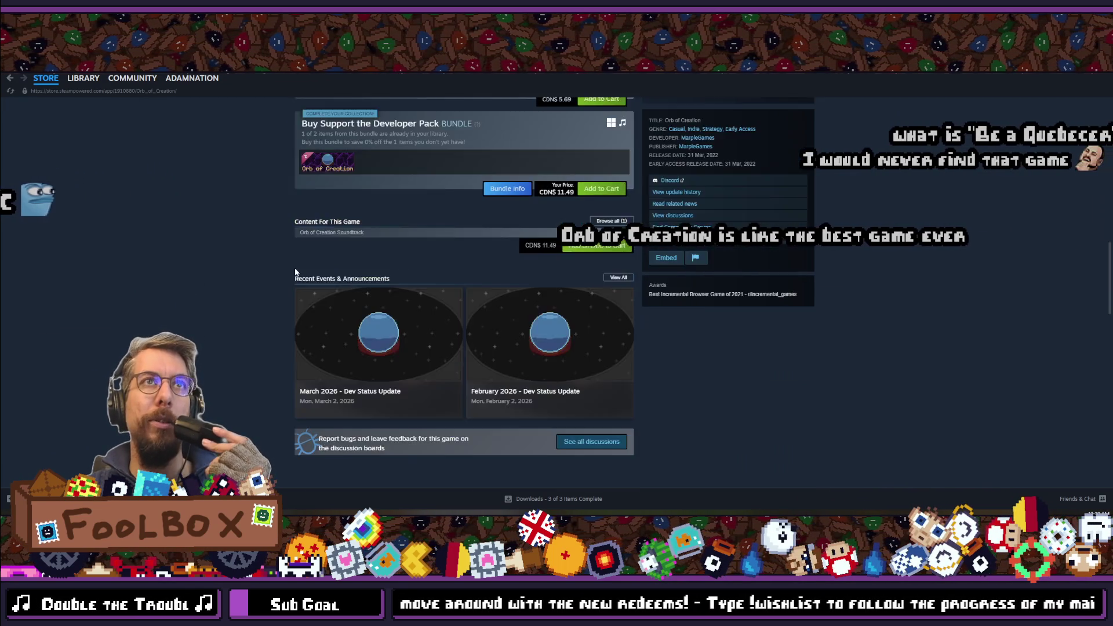
{"action": "scroll", "coordinate": [297, 287], "scroll_direction": "up", "scroll_amount": 5}
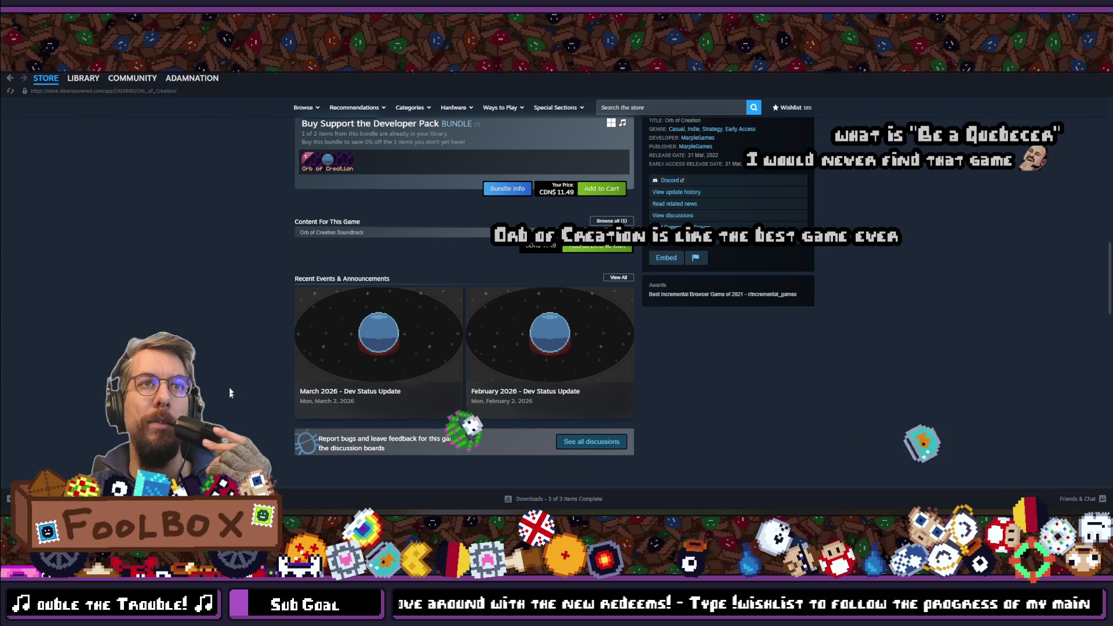
{"action": "left_click", "coordinate": [311, 356]}
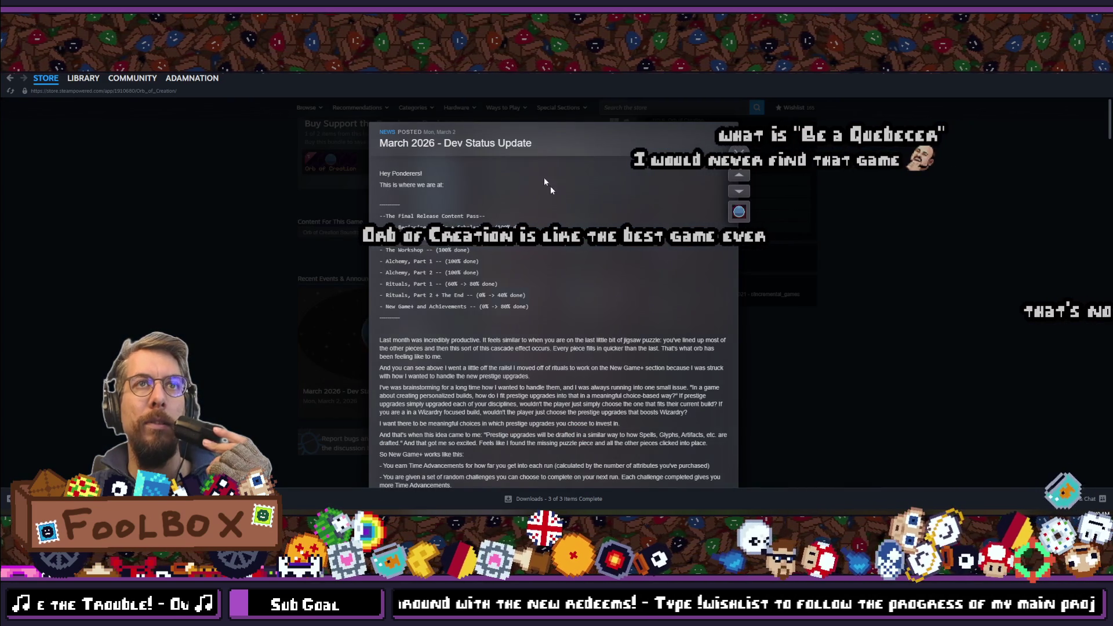
{"action": "scroll", "coordinate": [567, 359], "scroll_direction": "down", "scroll_amount": 15}
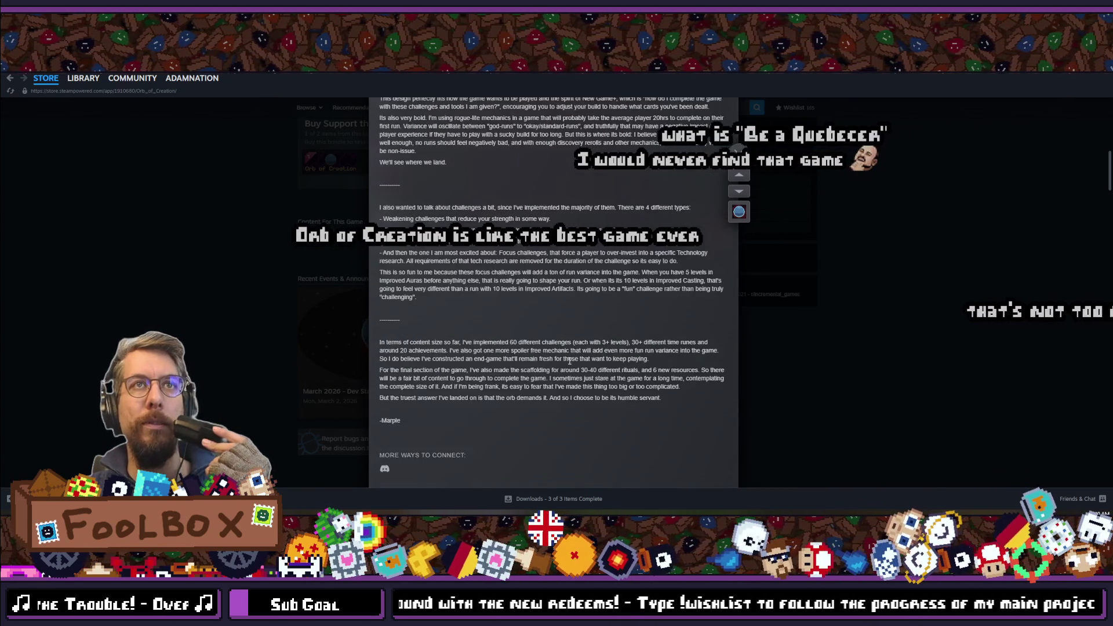
{"action": "scroll", "coordinate": [567, 359], "scroll_direction": "down", "scroll_amount": 5}
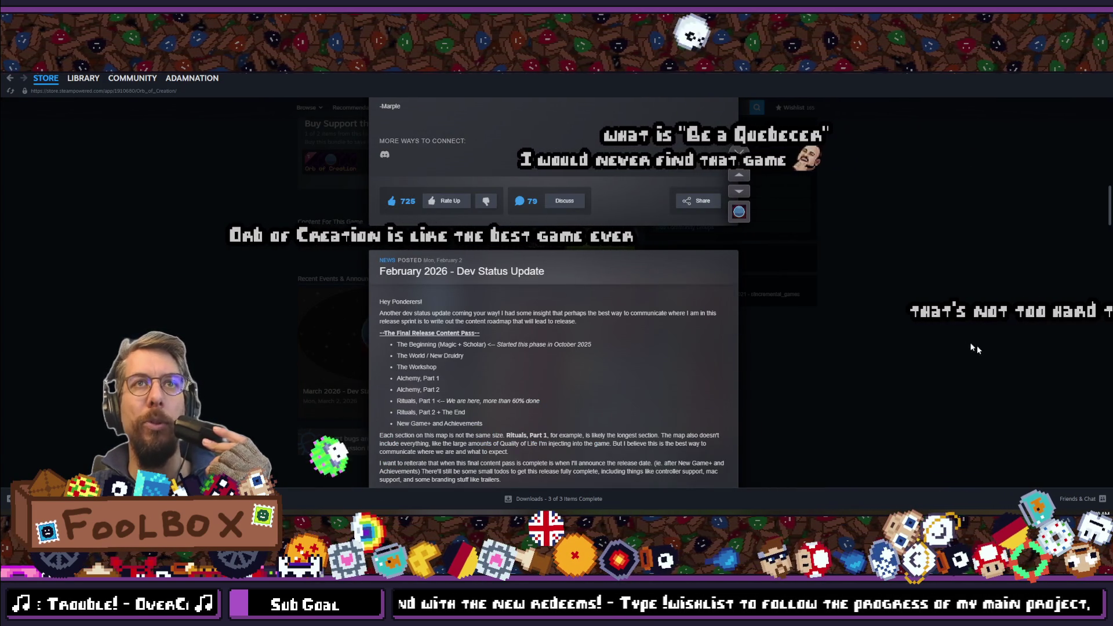
{"action": "left_click", "coordinate": [946, 342]}
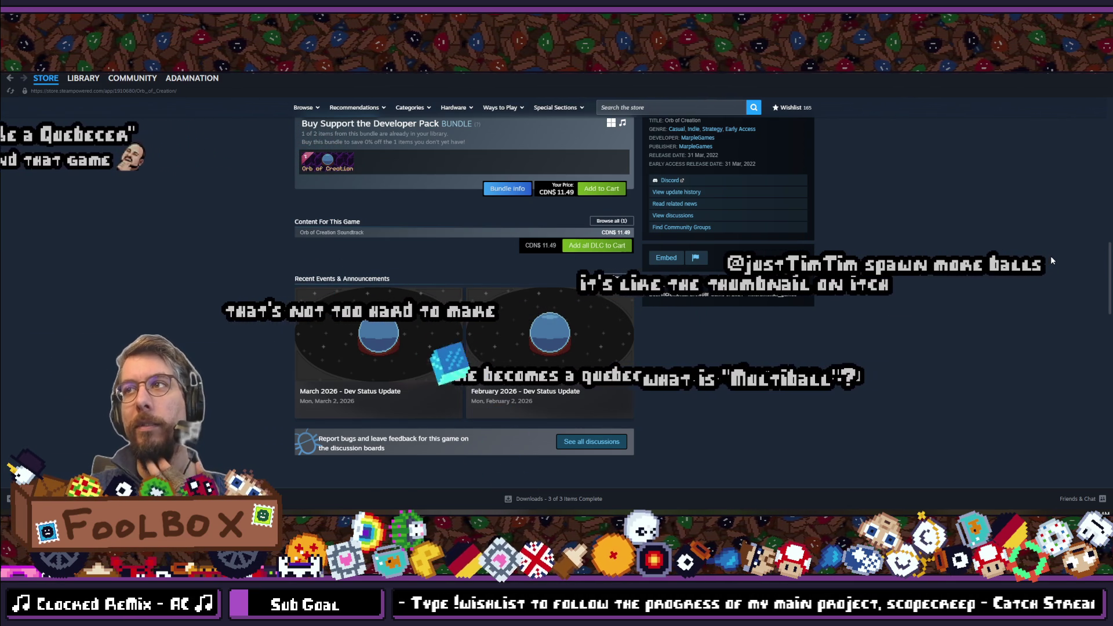
- Scroll the Orb of Creation store page back to the top and return to Godot's title_view scene
{"action": "scroll", "coordinate": [970, 318], "scroll_direction": "up", "scroll_amount": 10}
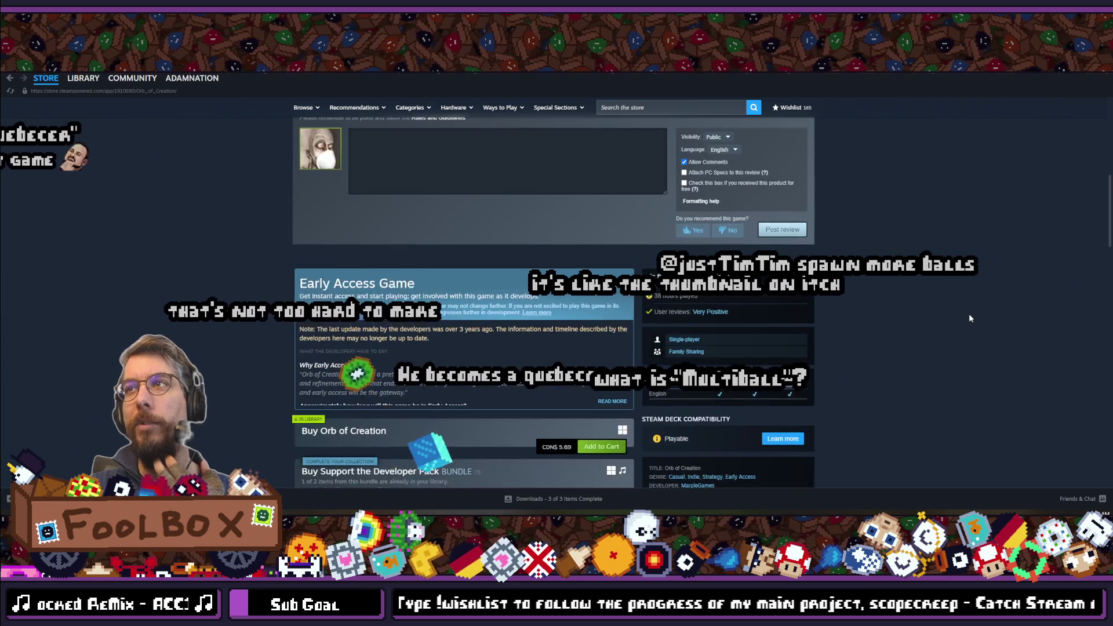
{"action": "scroll", "coordinate": [969, 319], "scroll_direction": "up", "scroll_amount": 3}
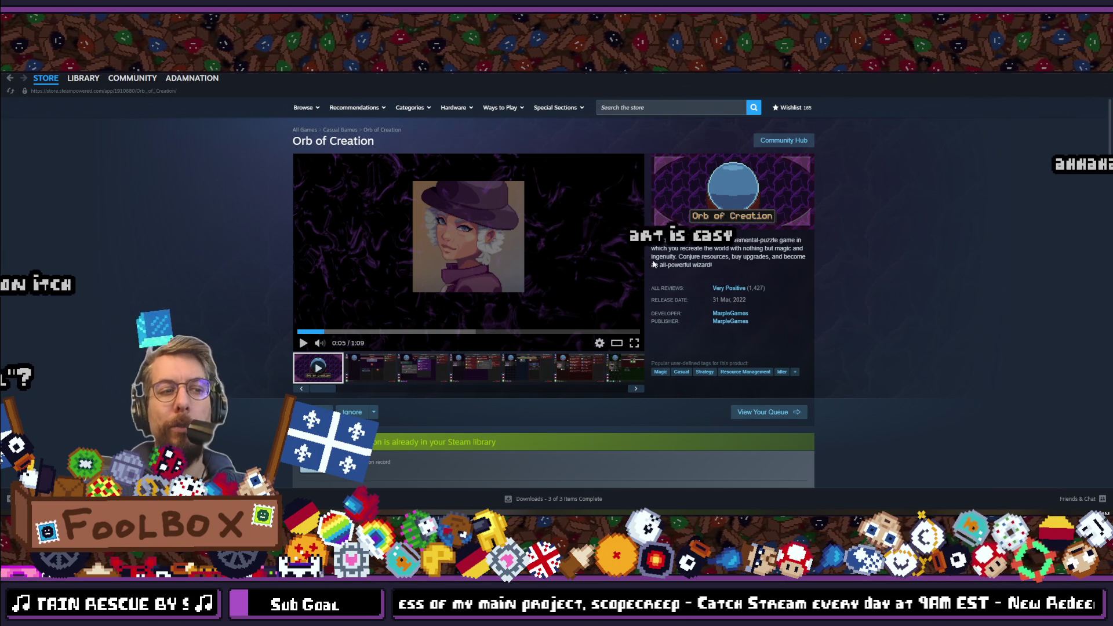
{"action": "mouse_move", "coordinate": [644, 249]}
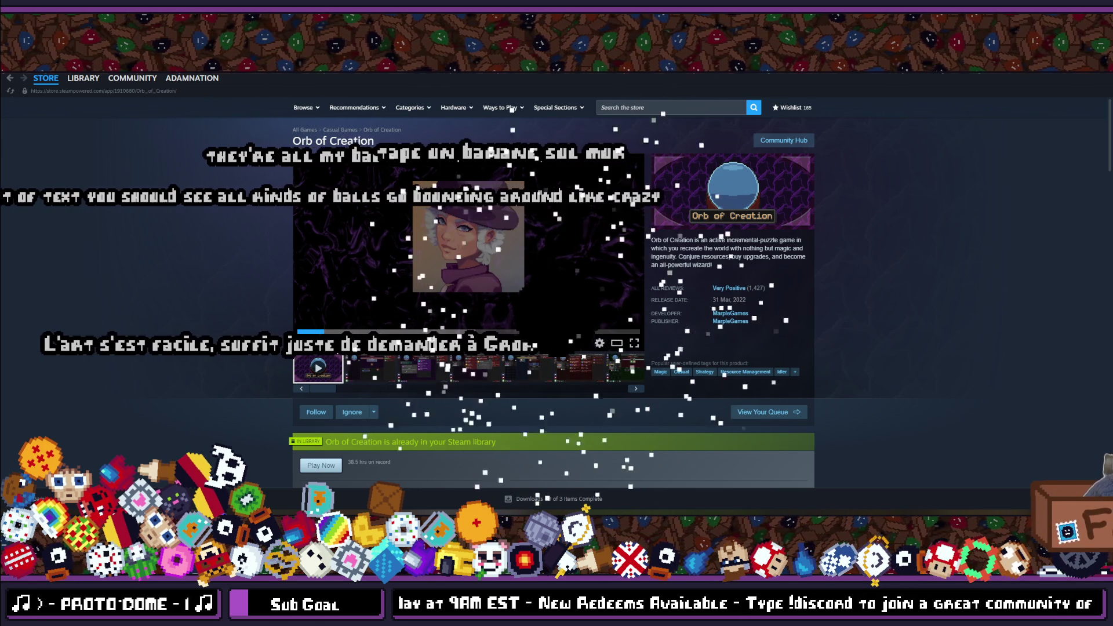
{"action": "key", "text": "alt+Tab"}
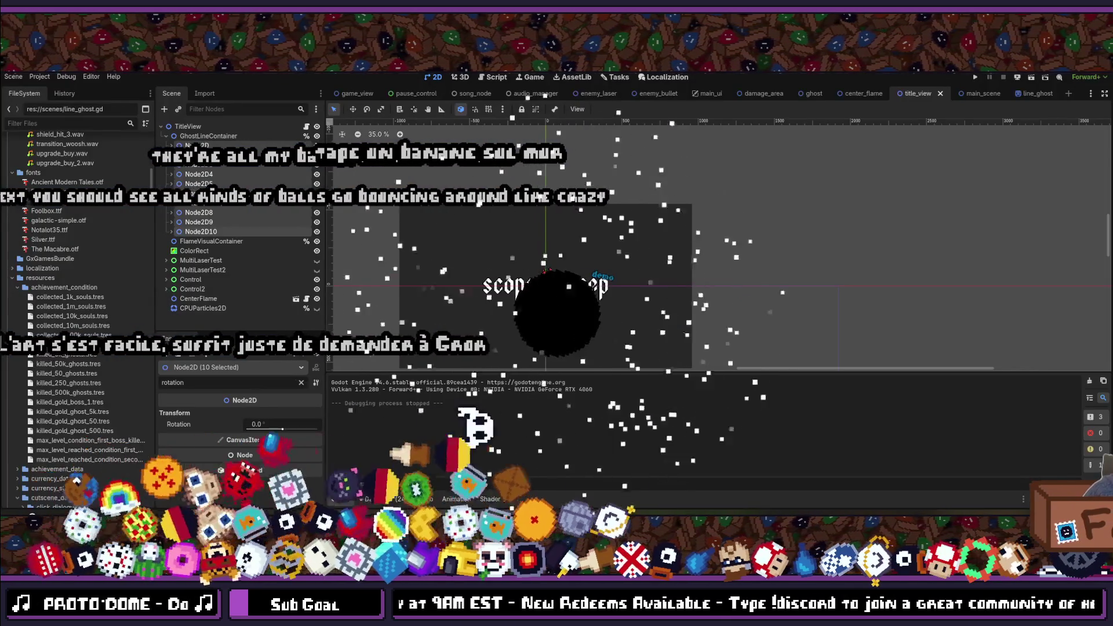
{"action": "key", "text": "alt+Tab"}
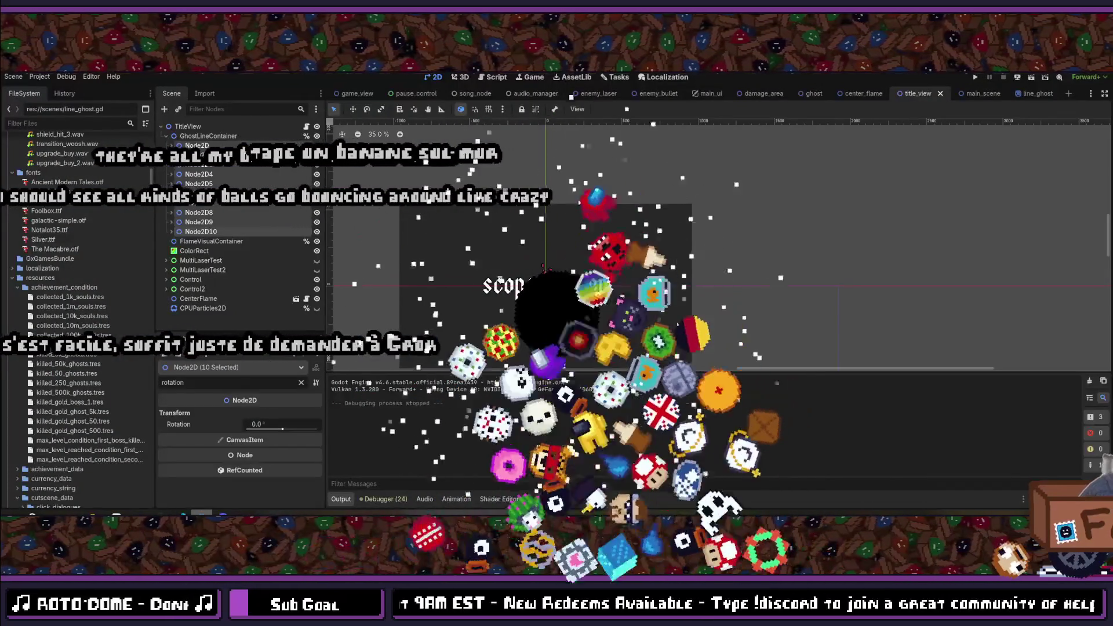
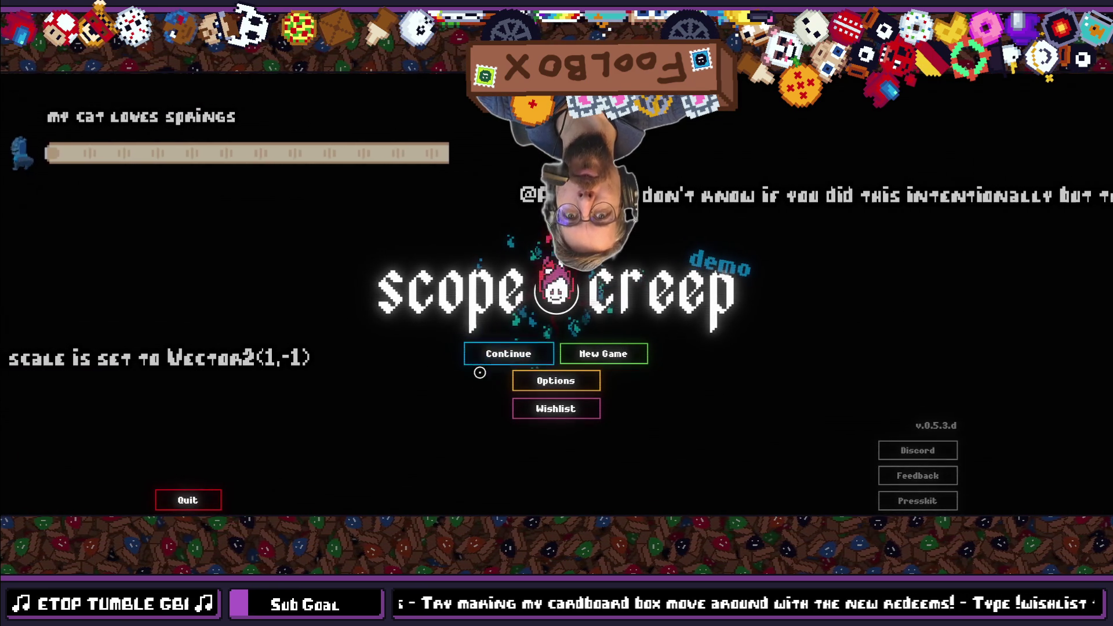
- Continue the saved game in the running demo, then close it to return to the TitleView scene
{"action": "left_click", "coordinate": [496, 361]}
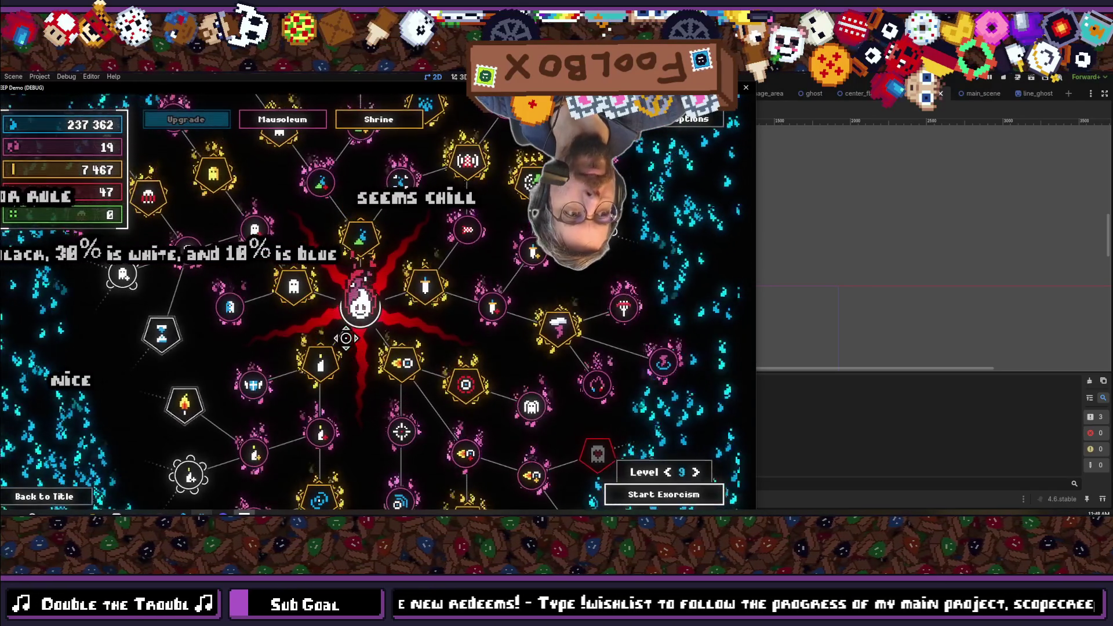
{"action": "left_click_drag", "start_coordinate": [349, 342], "coordinate": [545, 328]}
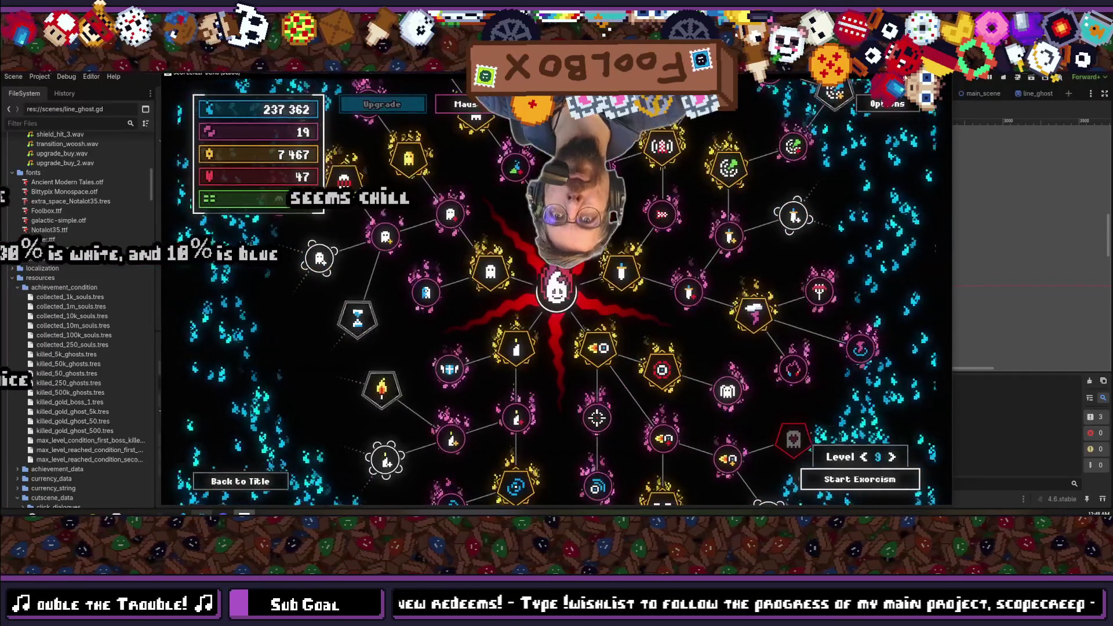
{"action": "key", "text": "alt+F4"}
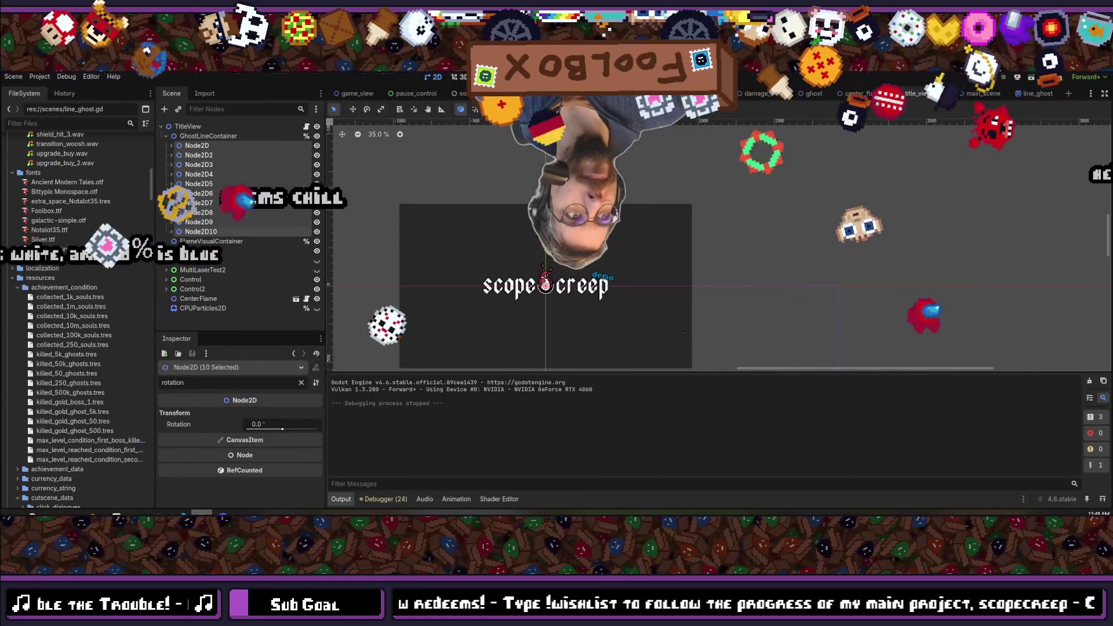
- Save the TitleView scene and switch over to Aseprite
{"action": "key", "text": "ctrl+s"}
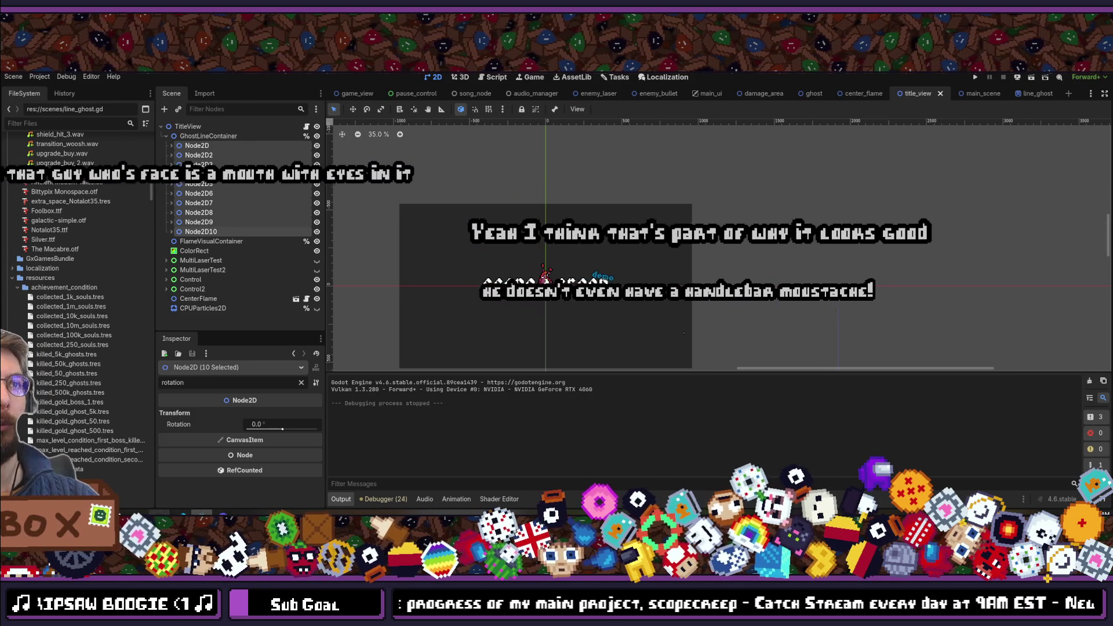
{"action": "key", "text": "alt+Tab"}
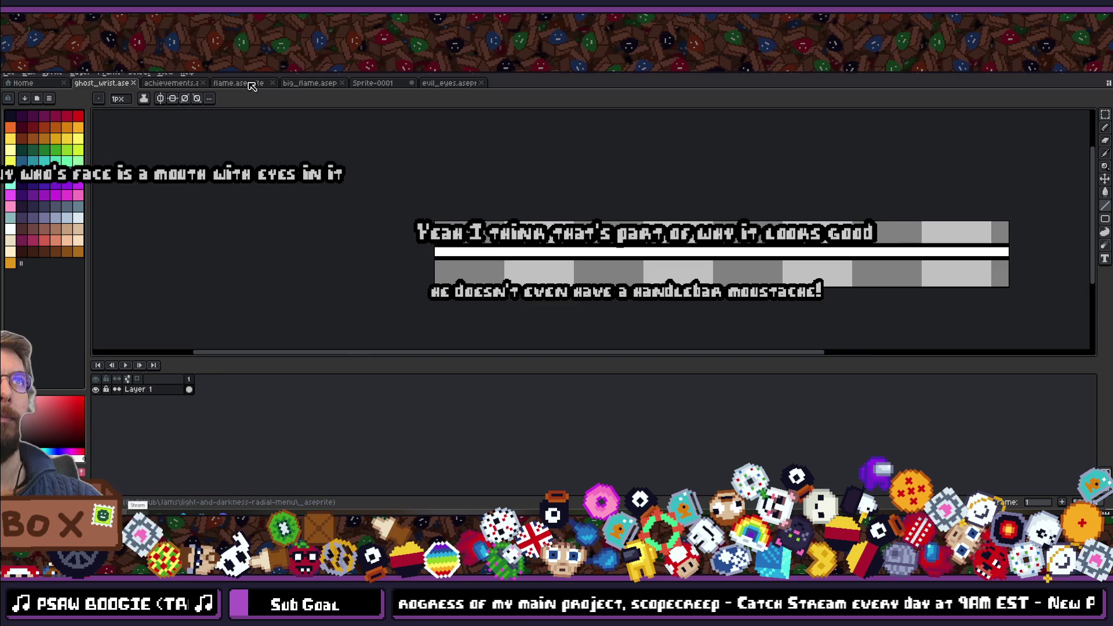
- Bring up the big_flame sprite document and zoom in on the flame
{"action": "left_click", "coordinate": [238, 83]}
{"action": "left_click", "coordinate": [310, 83]}
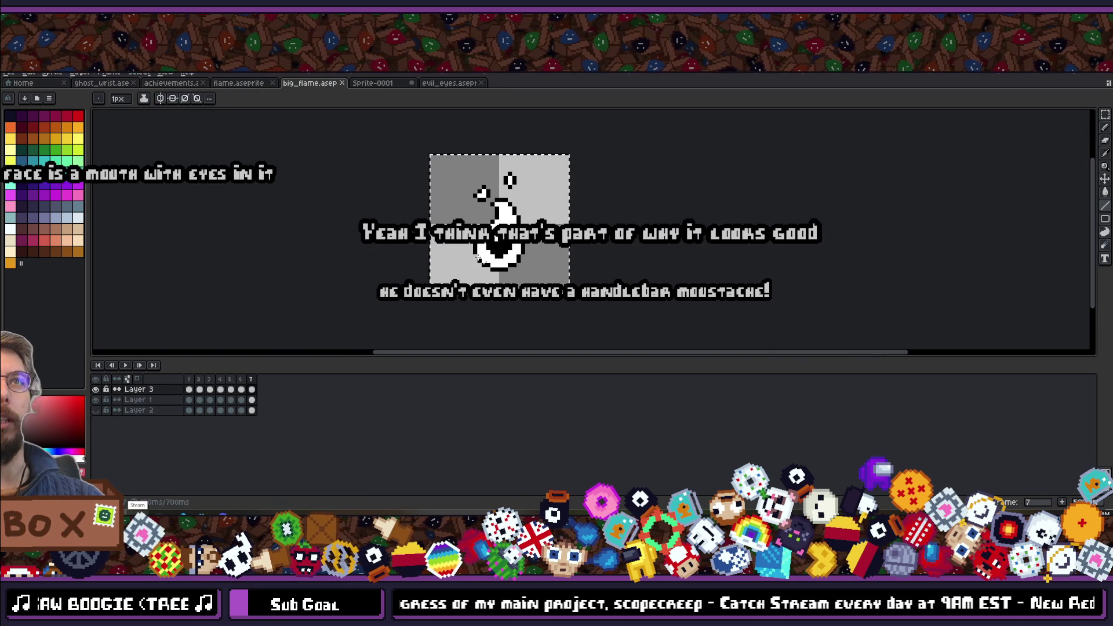
{"action": "scroll", "coordinate": [511, 258], "scroll_direction": "up", "scroll_amount": 3}
{"action": "scroll", "coordinate": [545, 267], "scroll_direction": "down", "scroll_amount": 3}
{"action": "scroll", "coordinate": [550, 270], "scroll_direction": "up", "scroll_amount": 1}
{"action": "scroll", "coordinate": [551, 270], "scroll_direction": "up", "scroll_amount": 3}
- Review big_flame animation frames 5, 6, 4, 3 and 1, then go back to Godot
{"action": "left_click", "coordinate": [236, 381]}
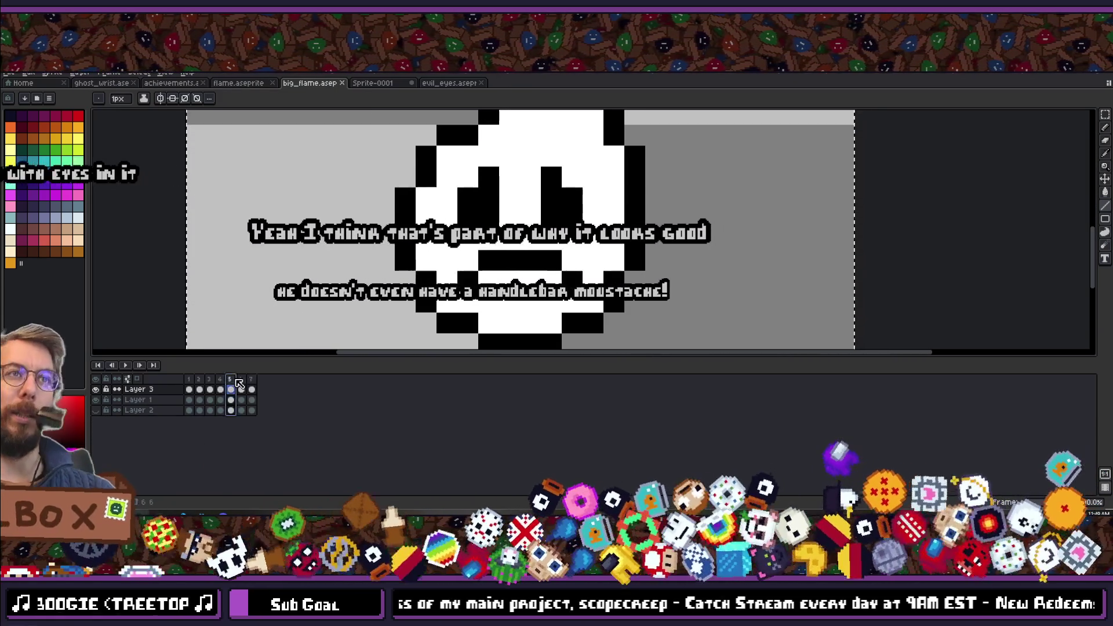
{"action": "left_click", "coordinate": [240, 380]}
{"action": "scroll", "coordinate": [348, 290], "scroll_direction": "down", "scroll_amount": 3}
{"action": "scroll", "coordinate": [348, 290], "scroll_direction": "up", "scroll_amount": 3}
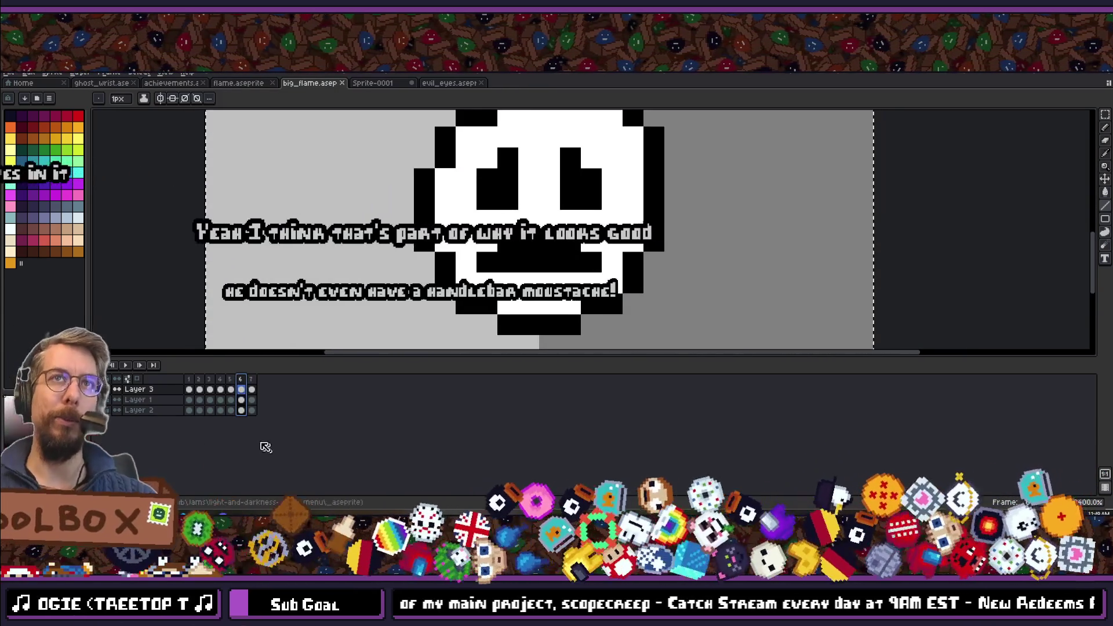
{"action": "left_click", "coordinate": [220, 381]}
{"action": "scroll", "coordinate": [580, 194], "scroll_direction": "down", "scroll_amount": 3}
{"action": "scroll", "coordinate": [580, 194], "scroll_direction": "up", "scroll_amount": 2}
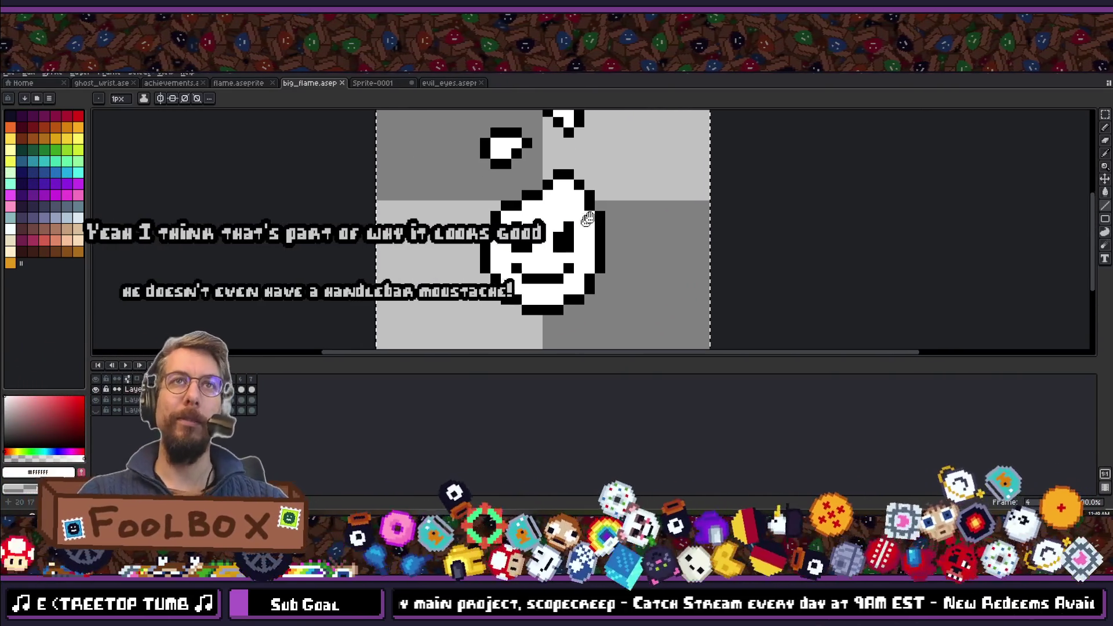
{"action": "left_click", "coordinate": [210, 380]}
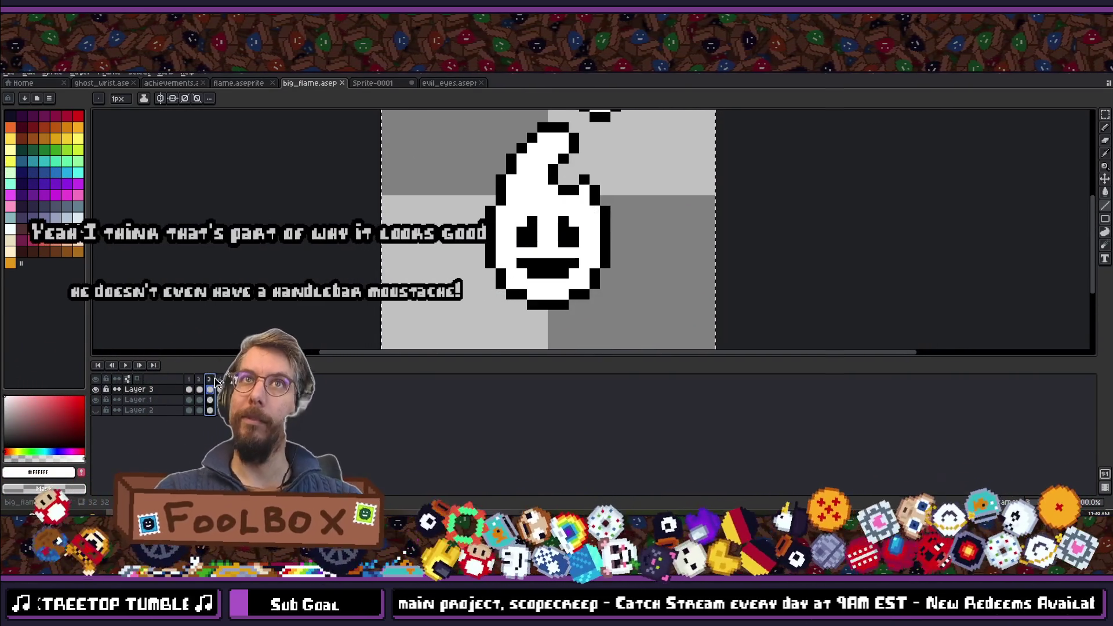
{"action": "left_click", "coordinate": [199, 380]}
{"action": "left_click", "coordinate": [190, 380]}
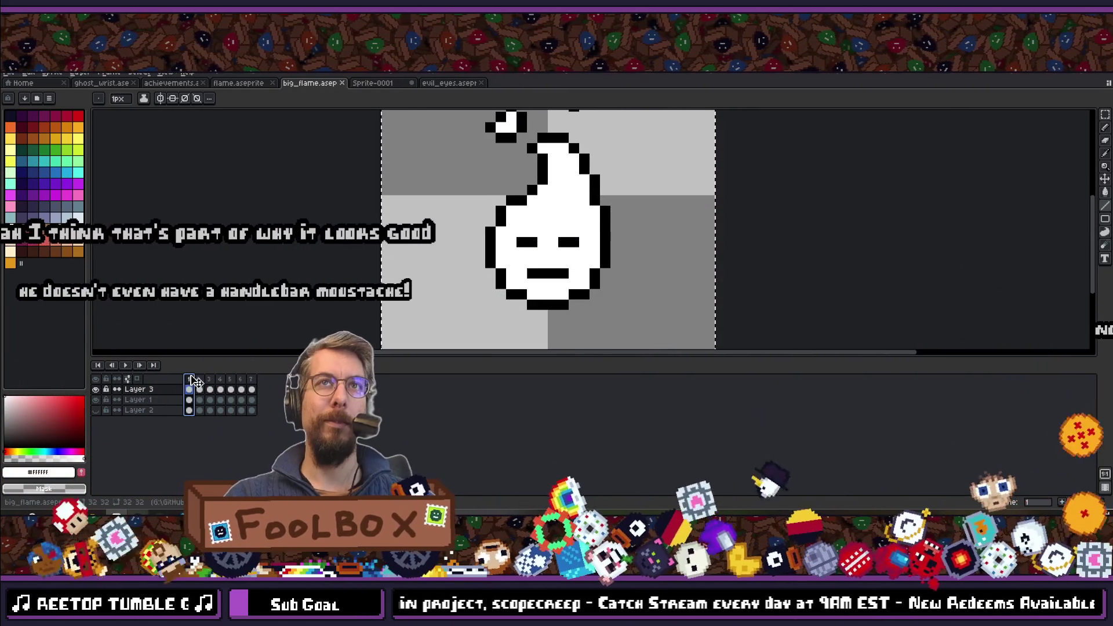
{"action": "scroll", "coordinate": [295, 160], "scroll_direction": "down", "scroll_amount": 3}
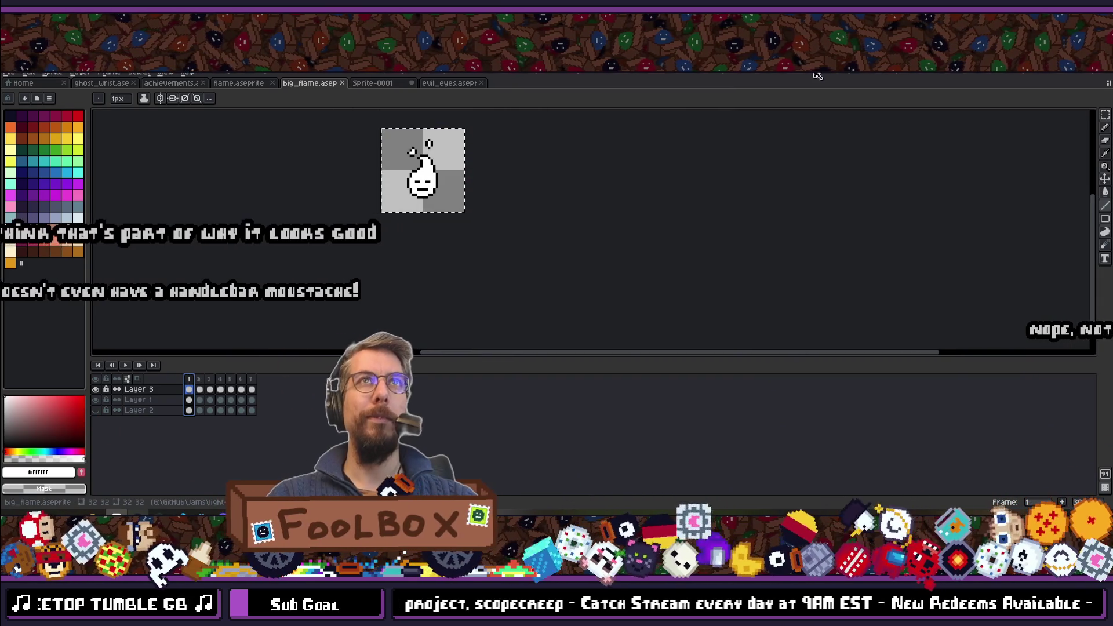
{"action": "key", "text": "alt+Tab"}
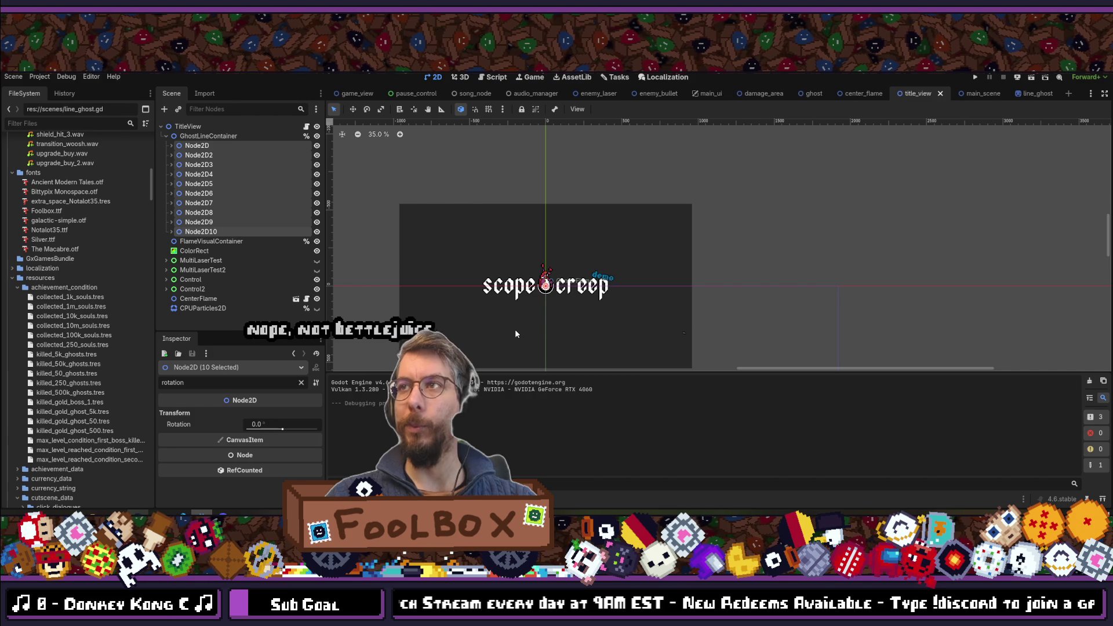
- Run the scope creep project to test its animated flame-logo title screen
{"action": "left_click", "coordinate": [976, 77]}
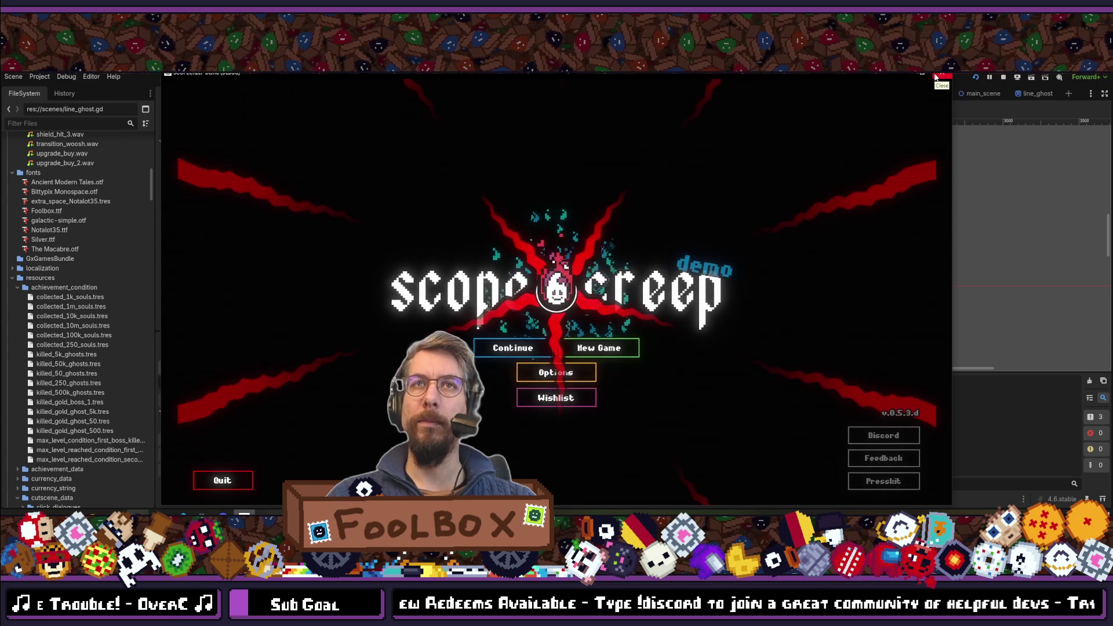
- Close the running scope creep game window
{"action": "left_click", "coordinate": [935, 77]}
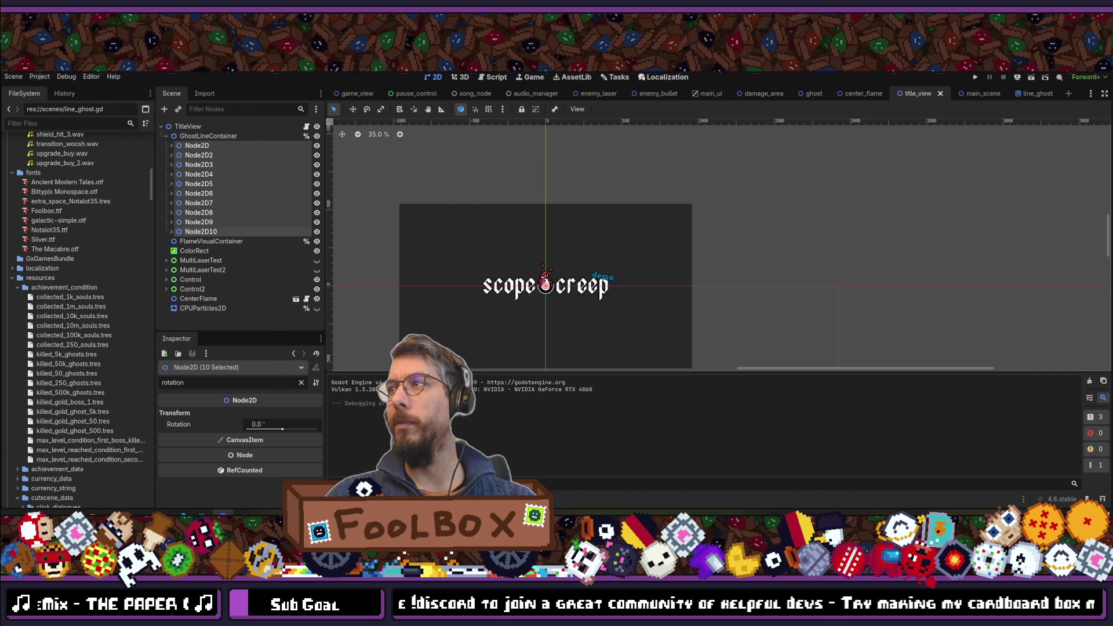
- In a maximized Chrome, open the Beetlejuice stretched-face preview full-size in a new tab
{"action": "key", "text": "alt+Tab"}
{"action": "double_click", "coordinate": [530, 200]}
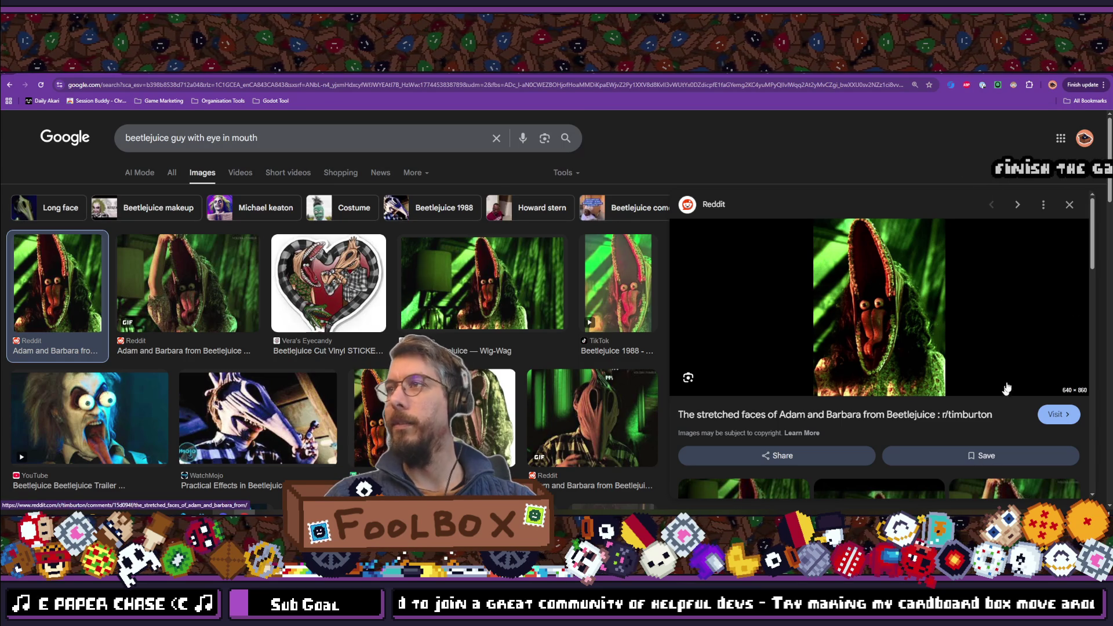
{"action": "right_click", "coordinate": [869, 277]}
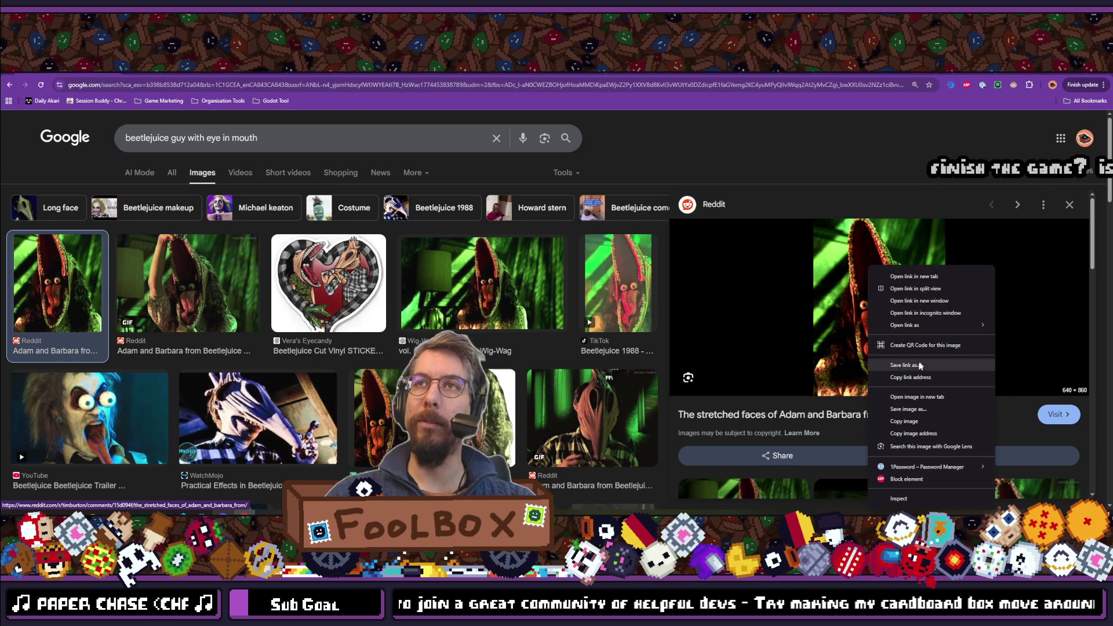
{"action": "left_click", "coordinate": [910, 400]}
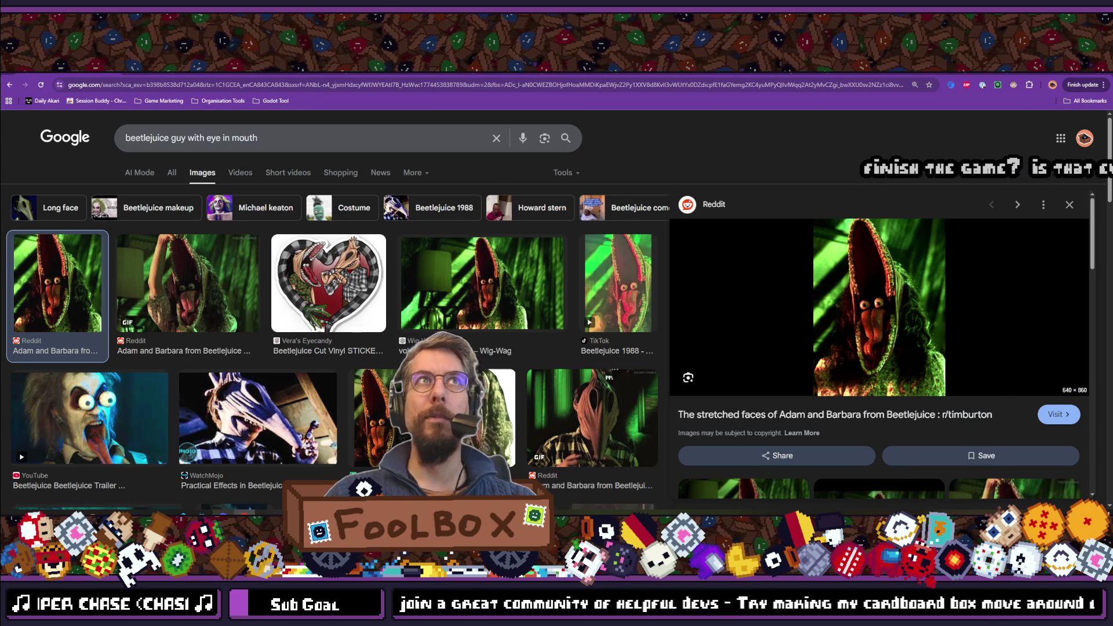
{"action": "key", "text": "ctrl+Tab"}
{"action": "scroll", "coordinate": [524, 289], "scroll_direction": "up", "scroll_amount": 1}
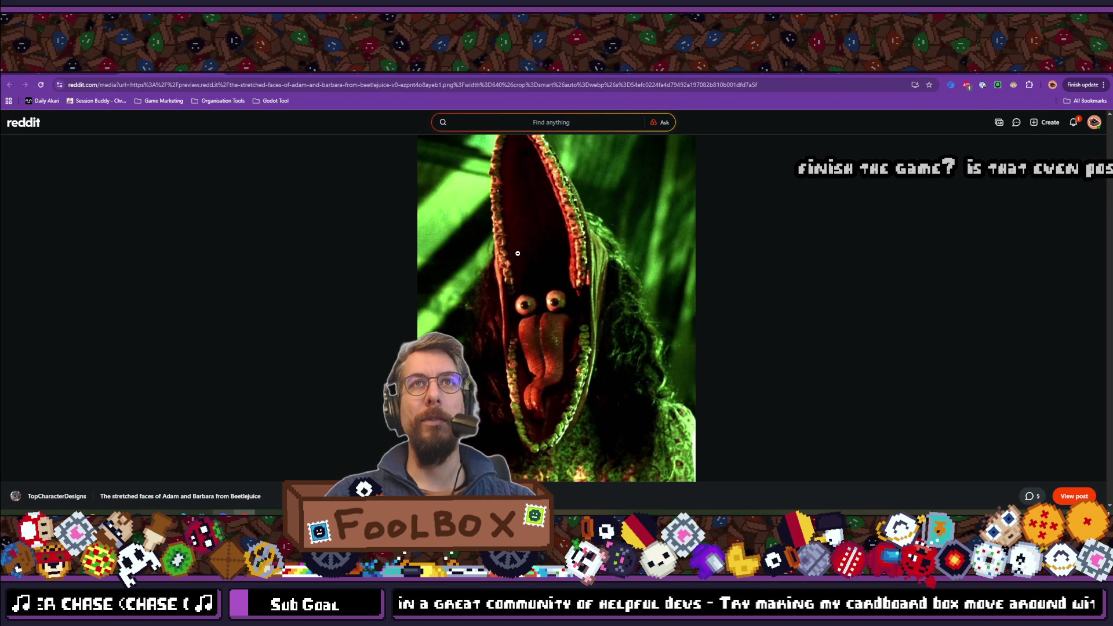
{"action": "left_click", "coordinate": [537, 323]}
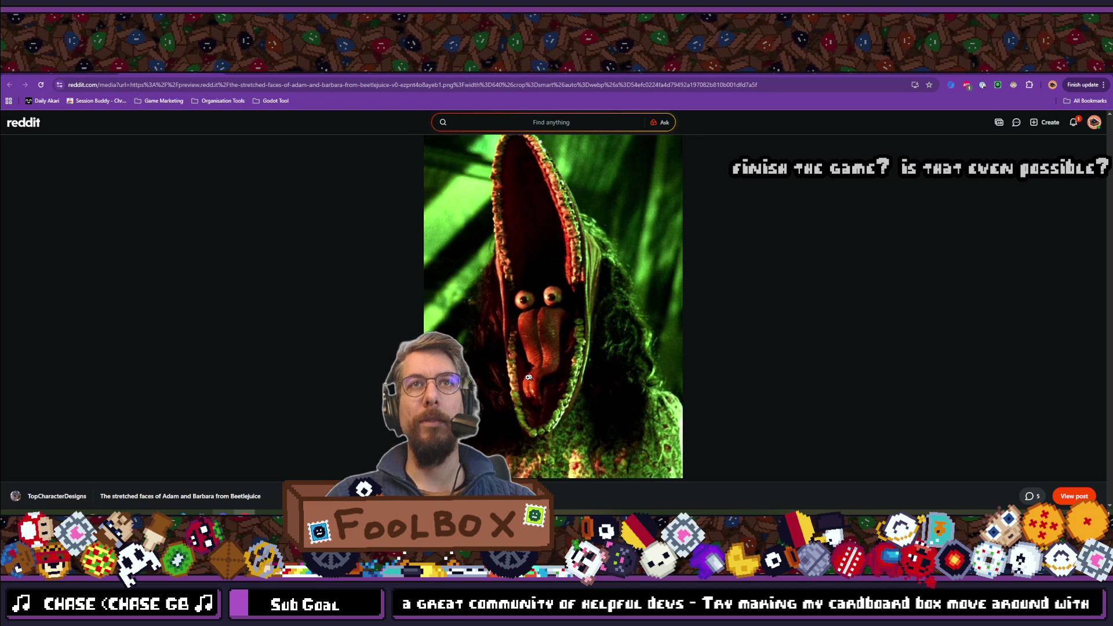